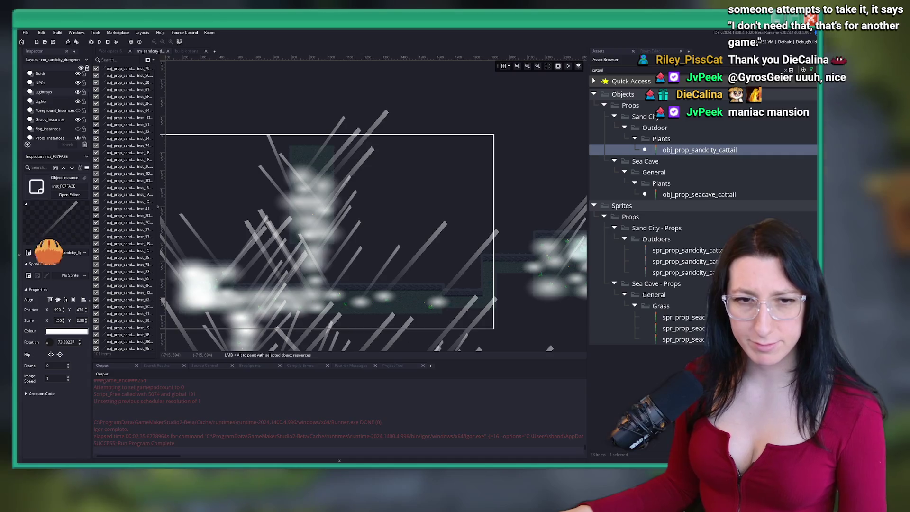
Select a light blob on the Lights layer and drag it to a new spot in the room
scroll(373, 214, "down", 2)
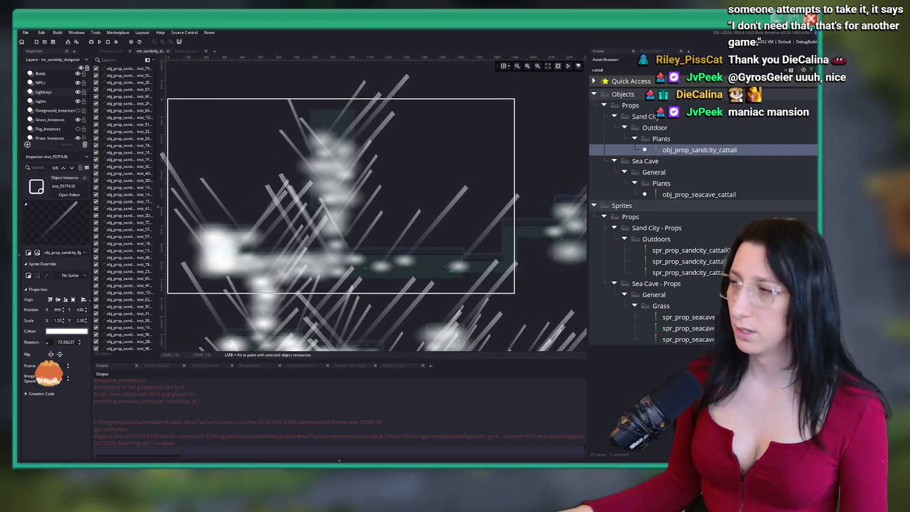
scroll(367, 156, "up", 2)
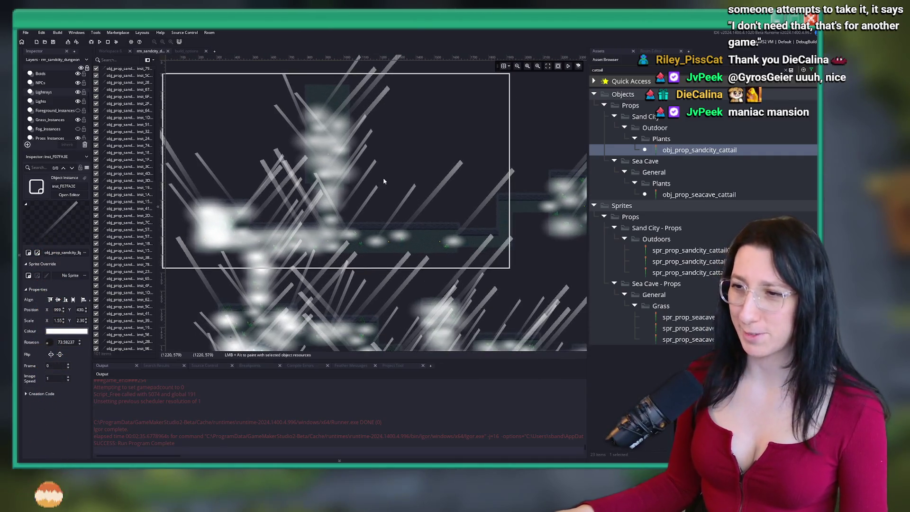
scroll(367, 156, "down", 3)
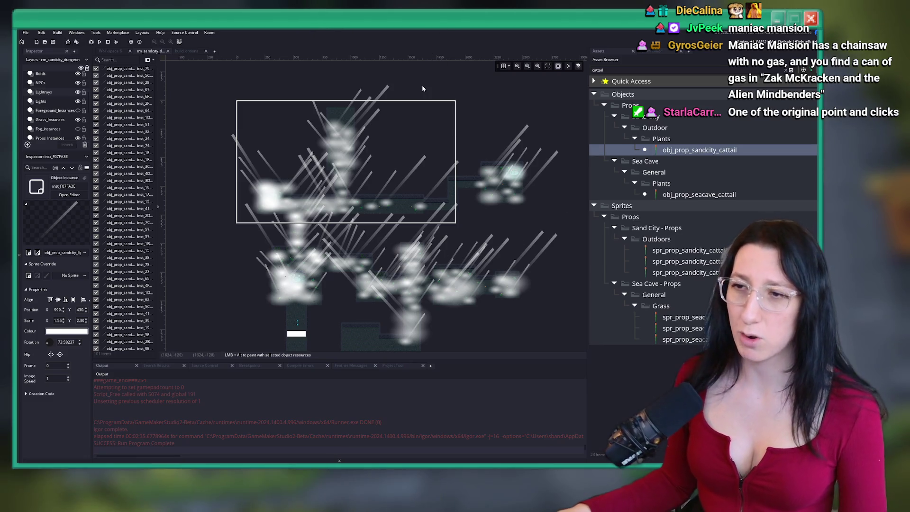
scroll(314, 132, "up", 5)
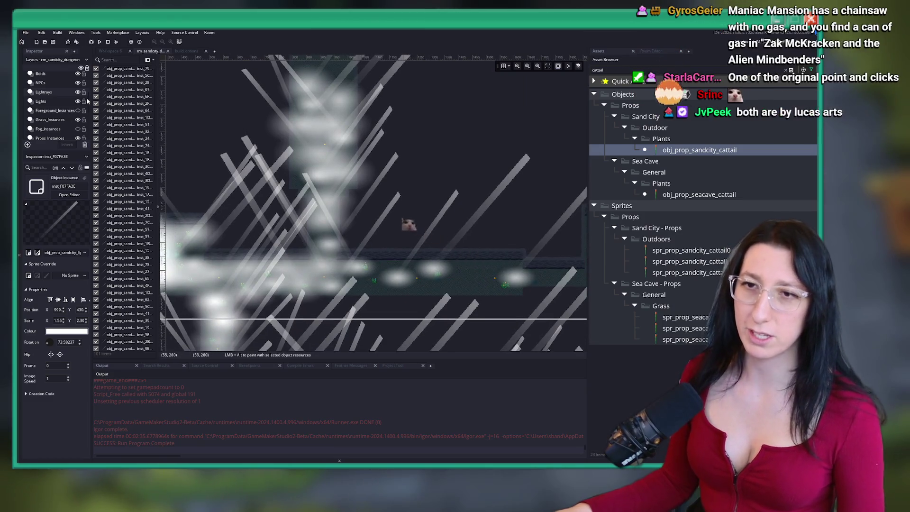
scroll(275, 148, "down", 5)
scroll(274, 148, "up", 1)
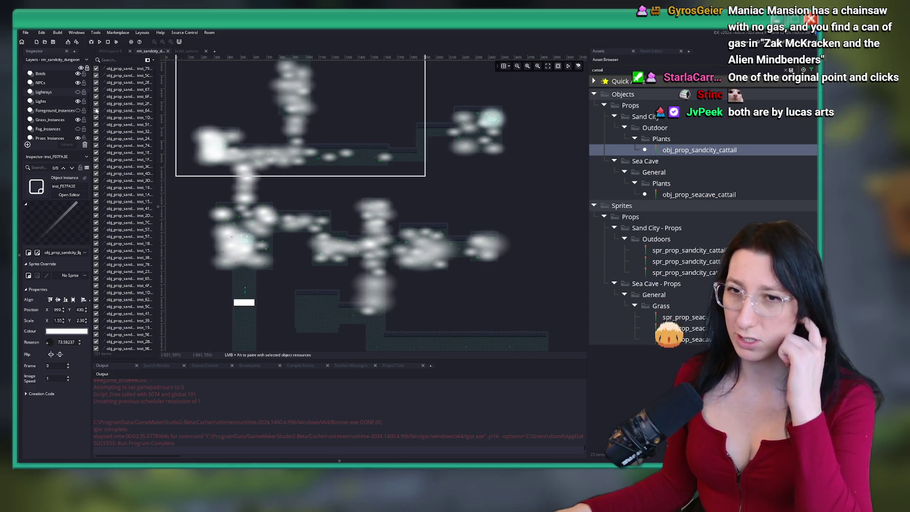
left_click(41, 100)
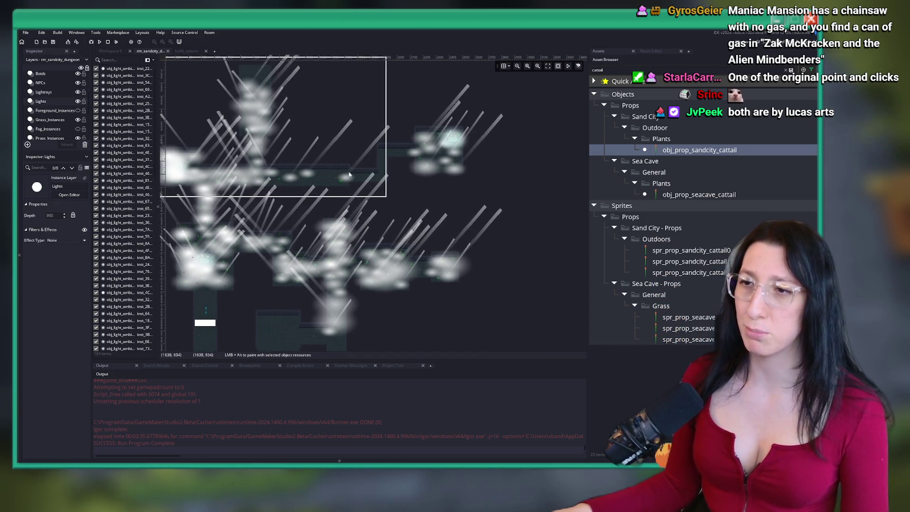
scroll(422, 146, "up", 6)
left_click(456, 219)
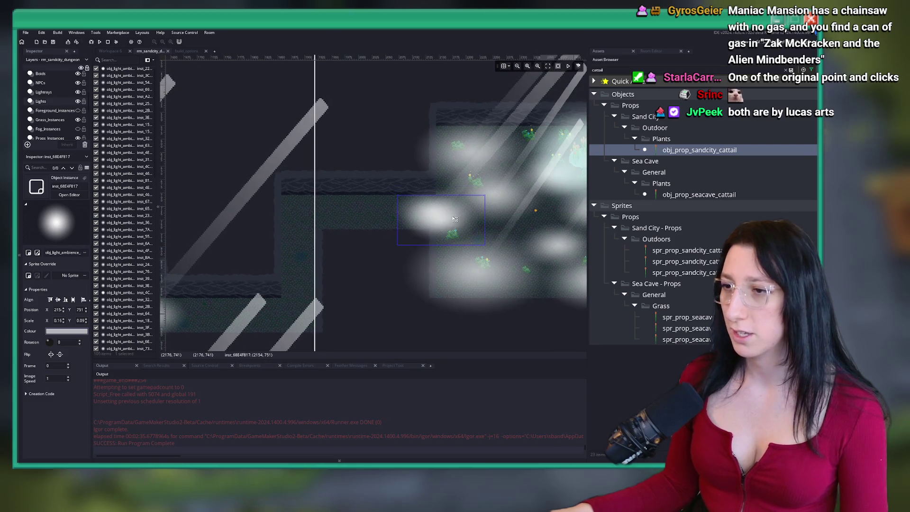
left_click(480, 275)
scroll(429, 184, "down", 2)
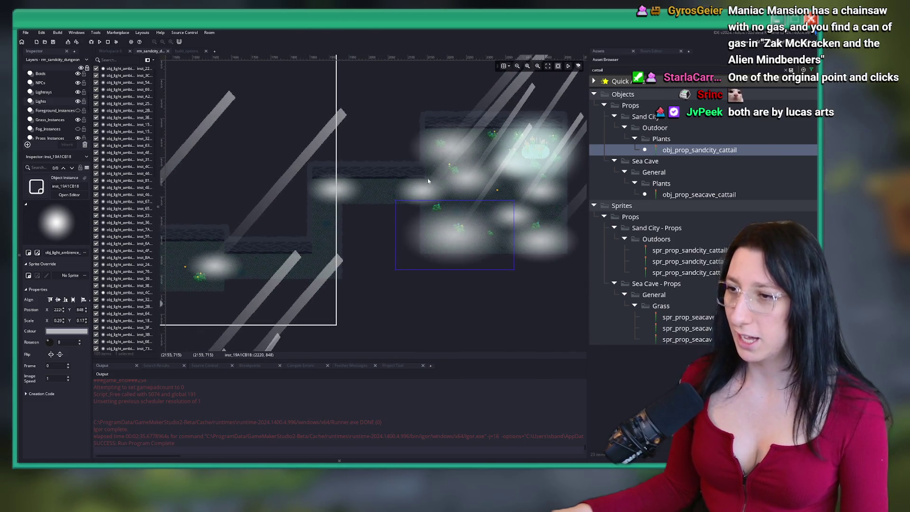
mouse_move(451, 135)
left_mouse_down()
mouse_move(357, 207)
mouse_move(338, 262)
left_mouse_up()
Duplicate a light ray twice, tilting one copy about 12.6° and moving the other lower
scroll(254, 149, "down", 2)
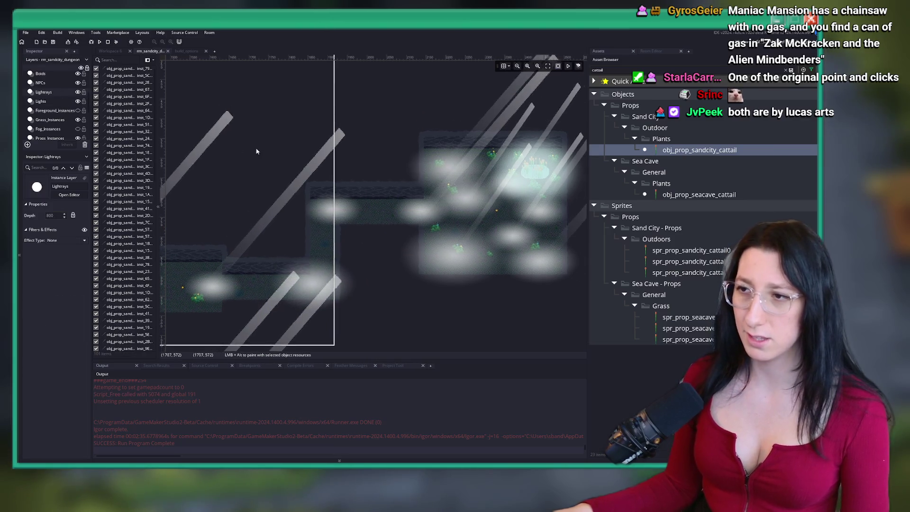
left_click(314, 198)
left_click_drag(313, 198, 378, 135)
left_click_drag(372, 77, 358, 73)
mouse_move(360, 161)
left_mouse_down()
mouse_move(372, 209)
mouse_move(356, 211)
left_mouse_up()
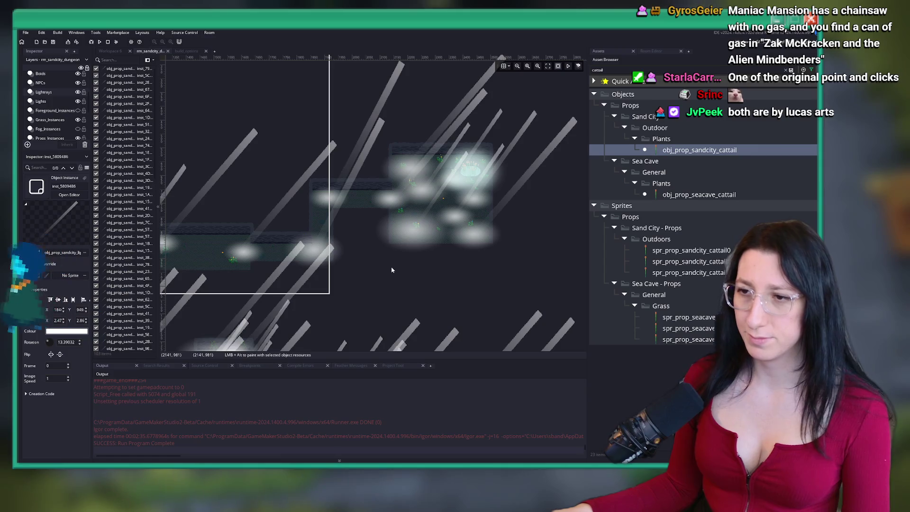
scroll(365, 256, "down", 2)
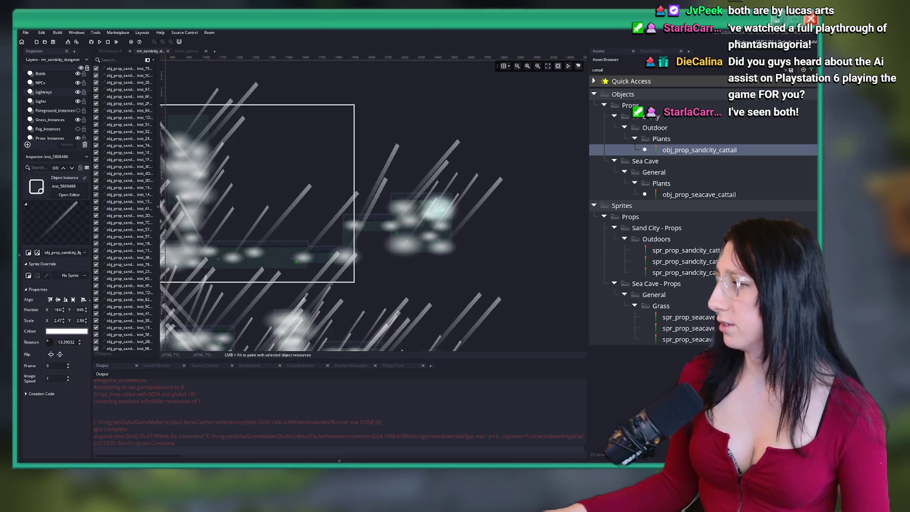
mouse_move(336, 254)
left_mouse_down()
mouse_move(315, 178)
mouse_move(440, 201)
mouse_move(438, 168)
mouse_move(444, 211)
mouse_move(435, 217)
left_mouse_up()
scroll(428, 205, "down", 2)
scroll(428, 204, "up", 3)
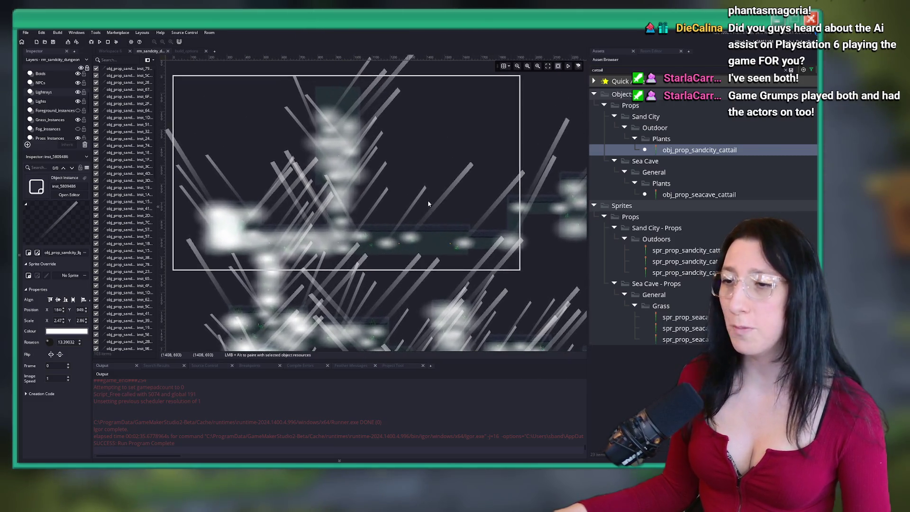
scroll(388, 175, "down", 4)
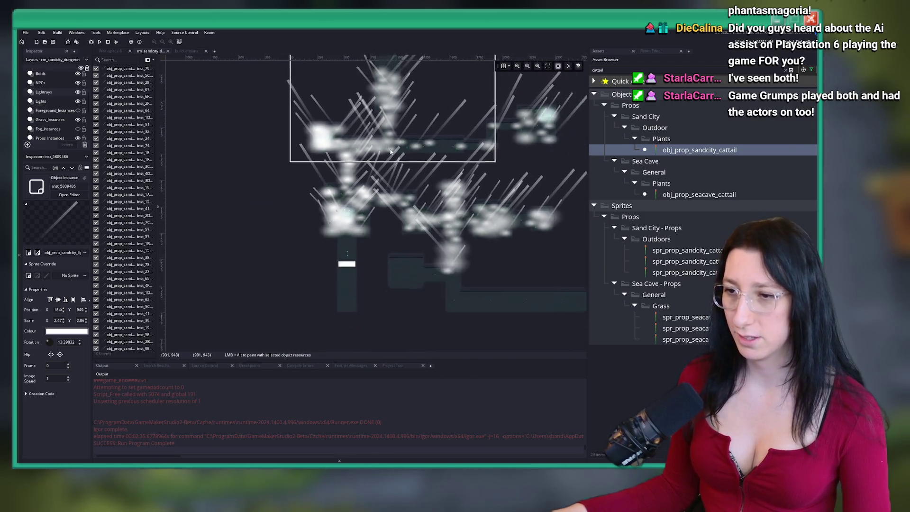
scroll(374, 182, "up", 2)
scroll(354, 211, "up", 2)
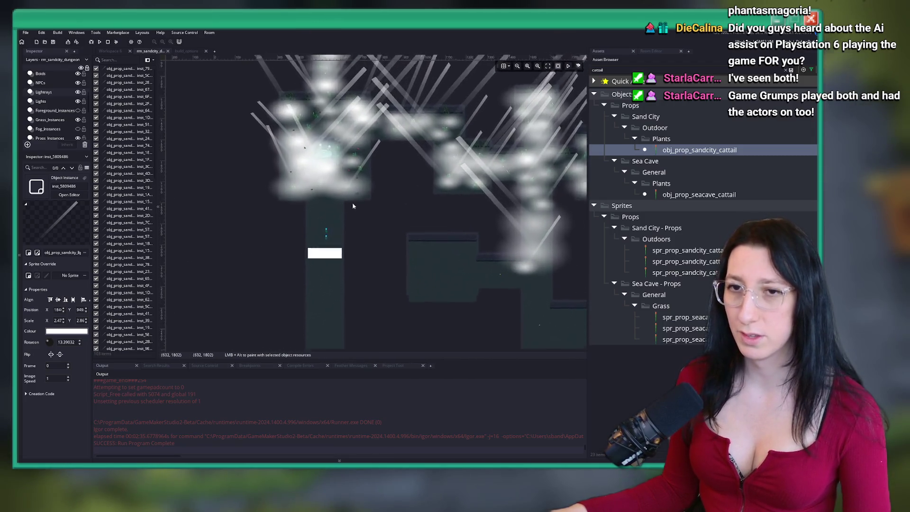
left_click(64, 100)
Stretch the light blob above the shaft taller downward
left_click(274, 217)
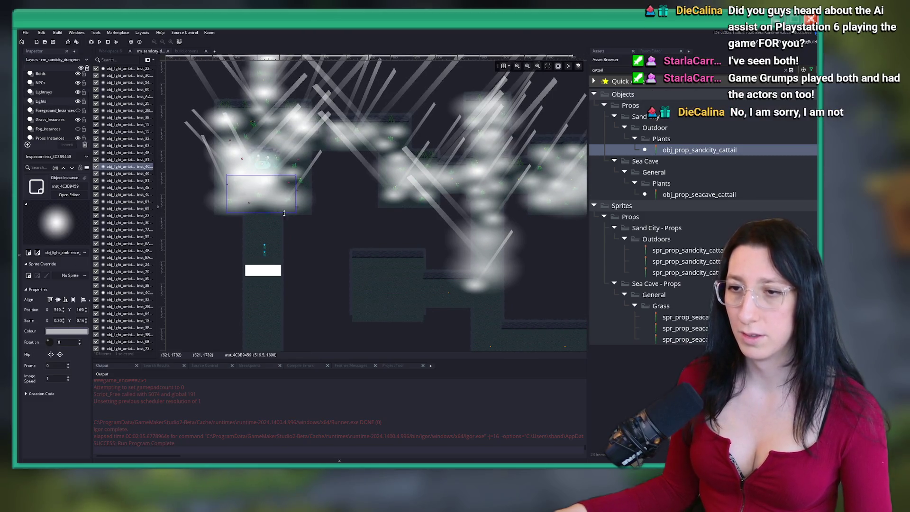
left_click_drag(269, 219, 268, 262)
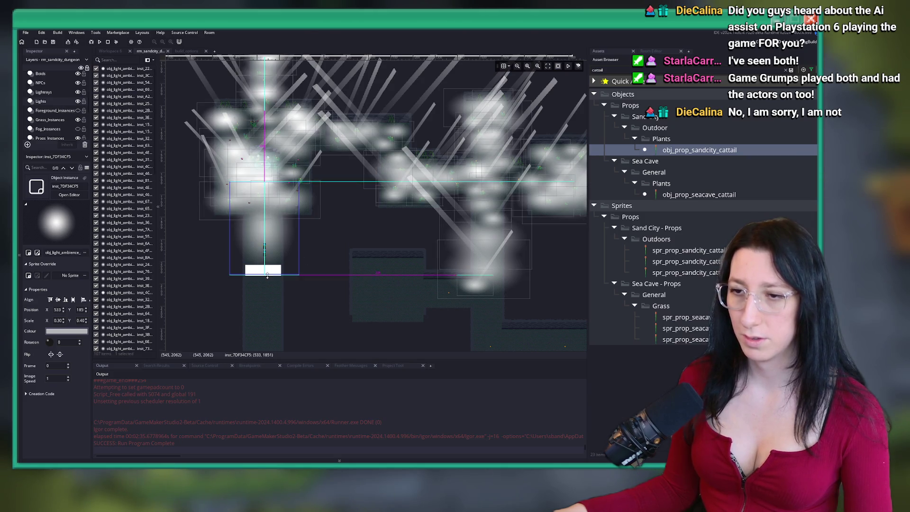
left_click_drag(266, 264, 266, 270)
scroll(290, 226, "down", 1)
Copy the light below, stretch it to about 0.30 × 0.91 down the shaft, then hide the Lights layer
left_click_drag(290, 226, 289, 351, "alt")
scroll(289, 285, "down", 2)
mouse_move(293, 190)
left_mouse_down()
mouse_move(293, 156)
mouse_move(291, 224)
left_mouse_up()
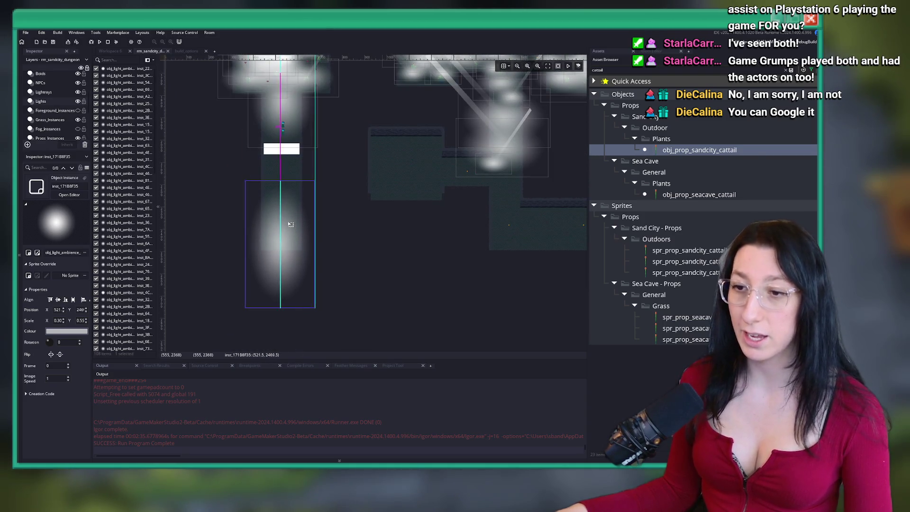
left_click_drag(290, 178, 291, 150)
left_click_drag(290, 309, 290, 319)
left_click_drag(291, 203, 294, 203)
left_click_drag(295, 148, 296, 124)
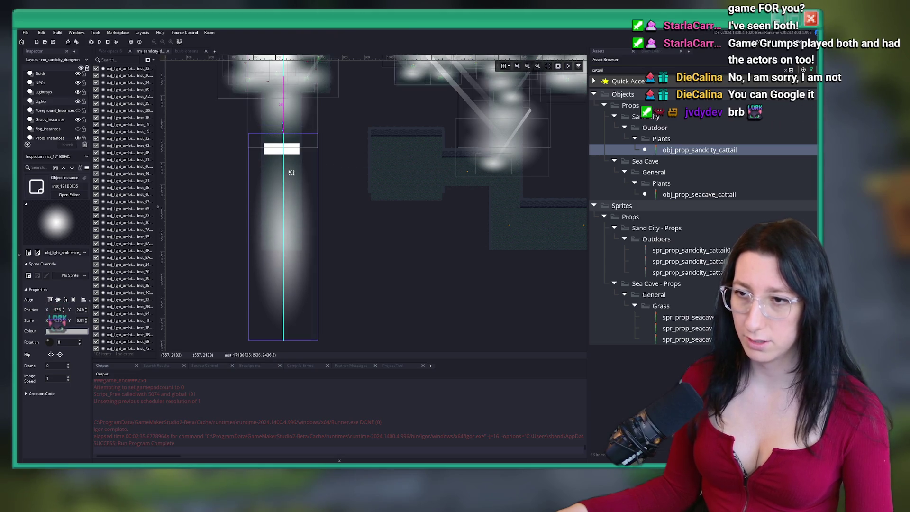
scroll(266, 143, "up", 2)
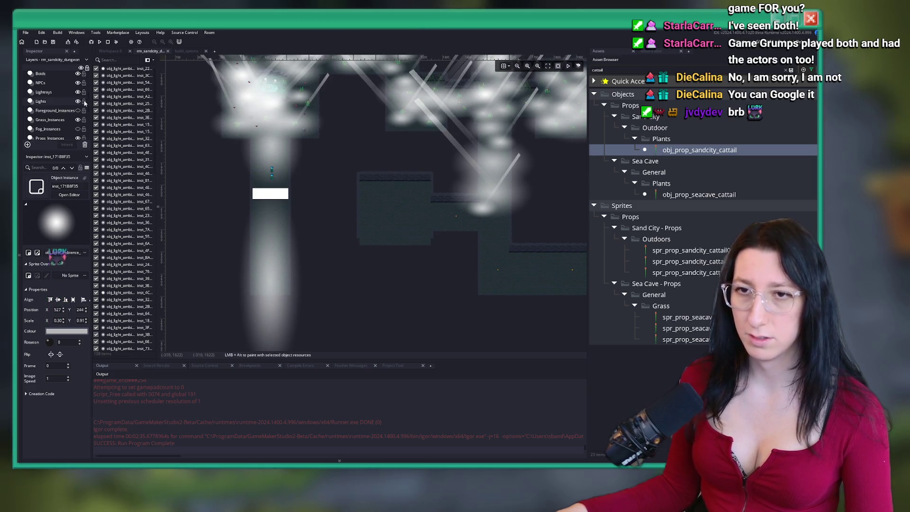
left_click(78, 101)
Pan around the room with the light glows hidden, then switch to the web browser
scroll(286, 196, "down", 2)
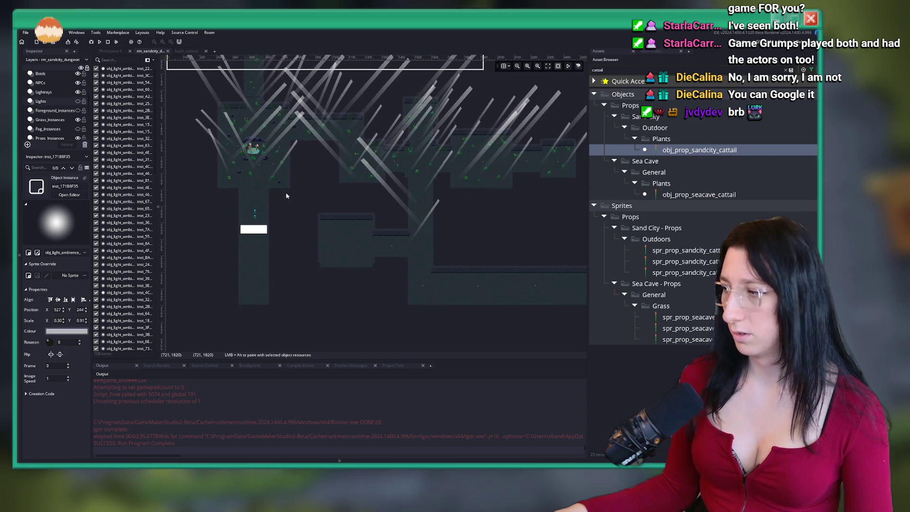
scroll(406, 155, "up", 3)
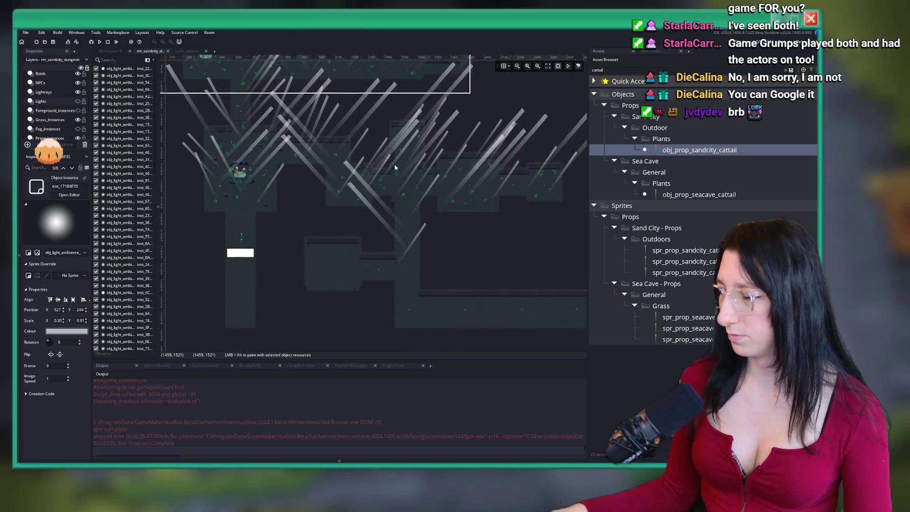
scroll(368, 213, "up", 1)
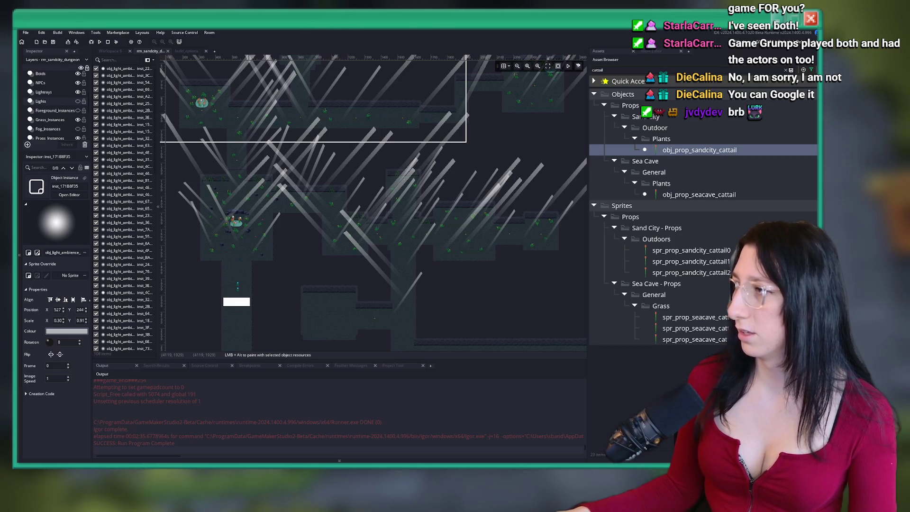
key("alt+Tab")
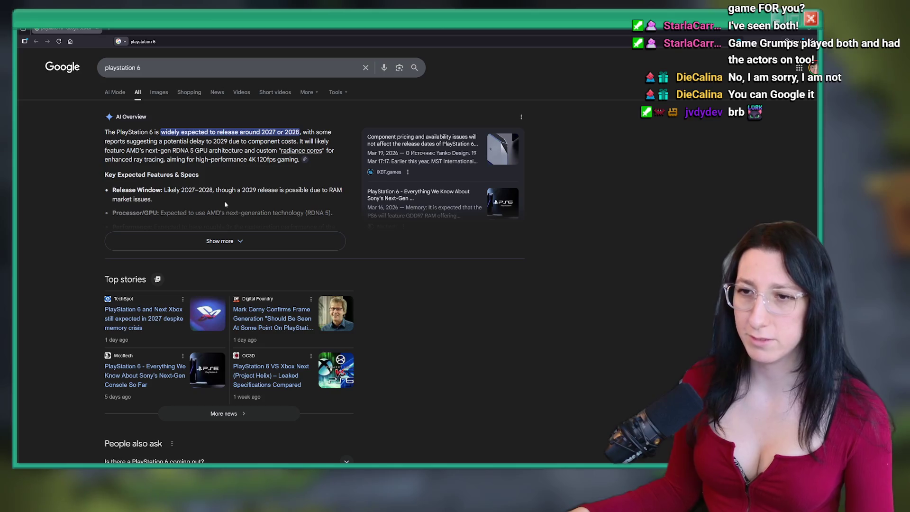
Search 'playstation 5 release date' to find November 12, 2020, then return to GameMaker
scroll(403, 295, "down", 10)
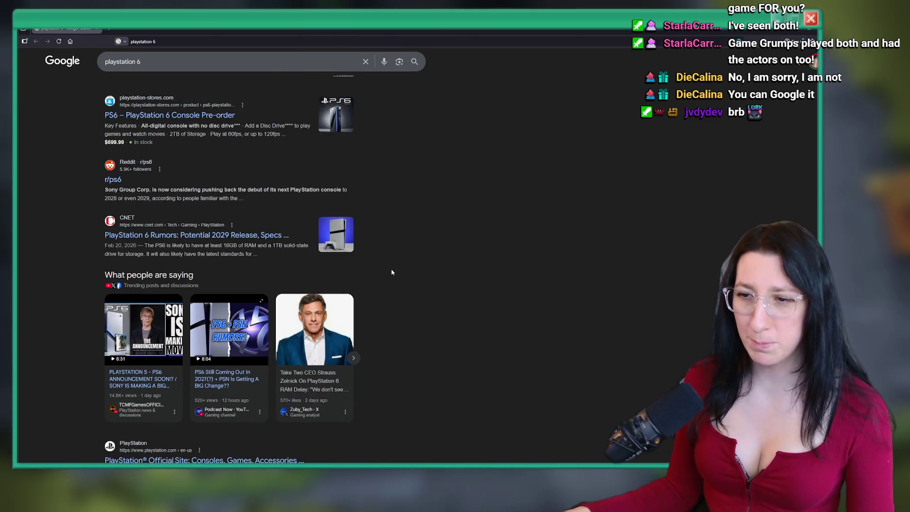
scroll(392, 272, "up", 10)
left_click(140, 67)
key("BackSpace")
type("5 release date")
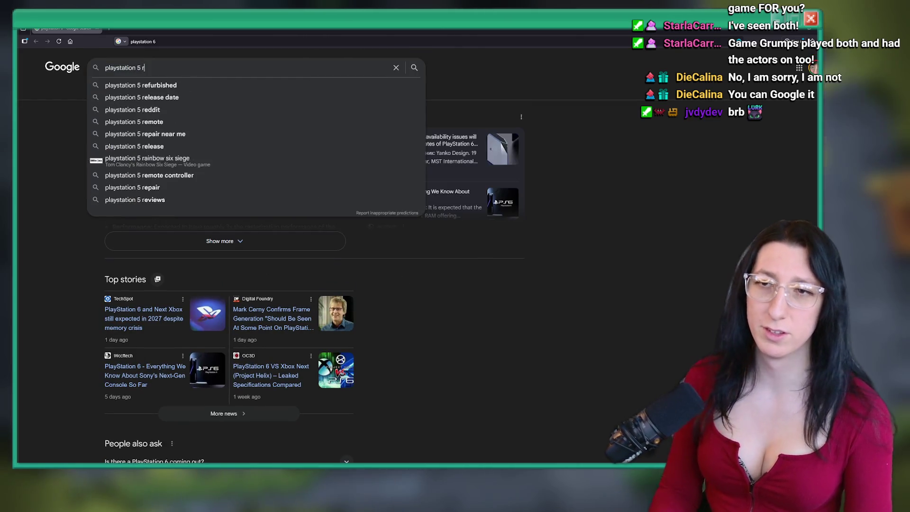
key("Return")
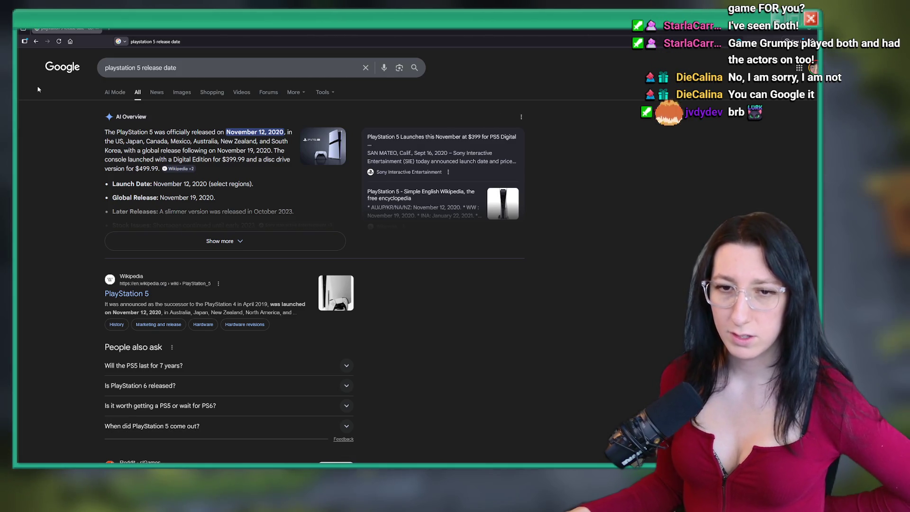
key("alt+Tab")
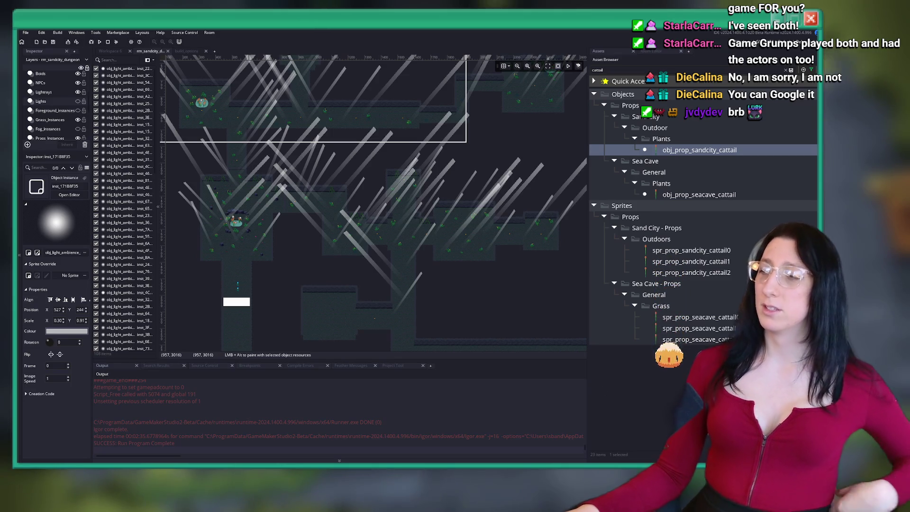
Launch Discord from the Windows app search by typing 'd'
key("super")
type("d")
left_click(326, 249)
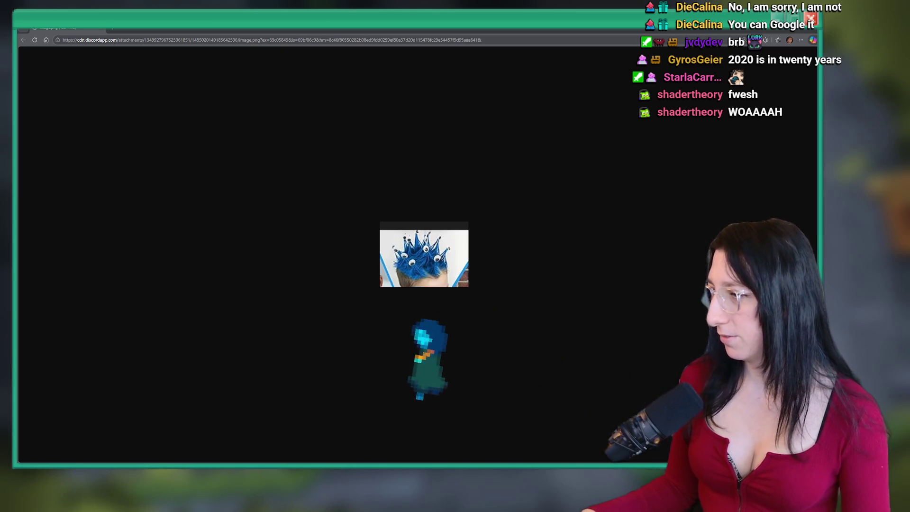
Leave the Chrome image tab and return to GameMaker's sand-city dungeon room editor
key("alt+Tab")
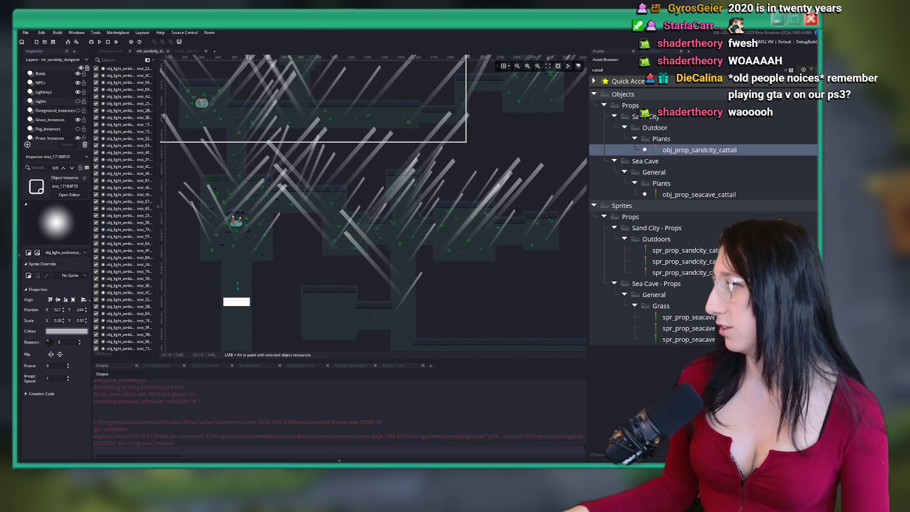
Scroll around rm_sandcity_dungeon with the Asset Browser filtered to 'cattail'
scroll(274, 201, "down", 3)
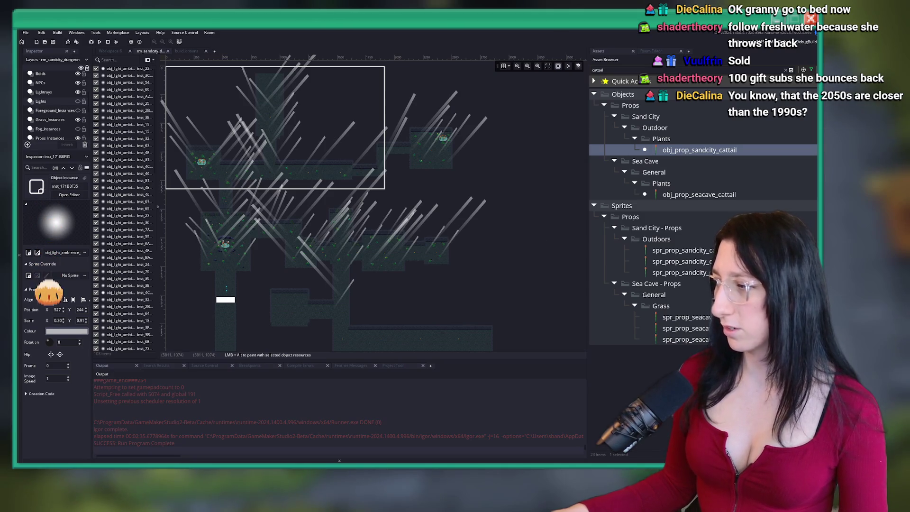
scroll(398, 143, "left", 2)
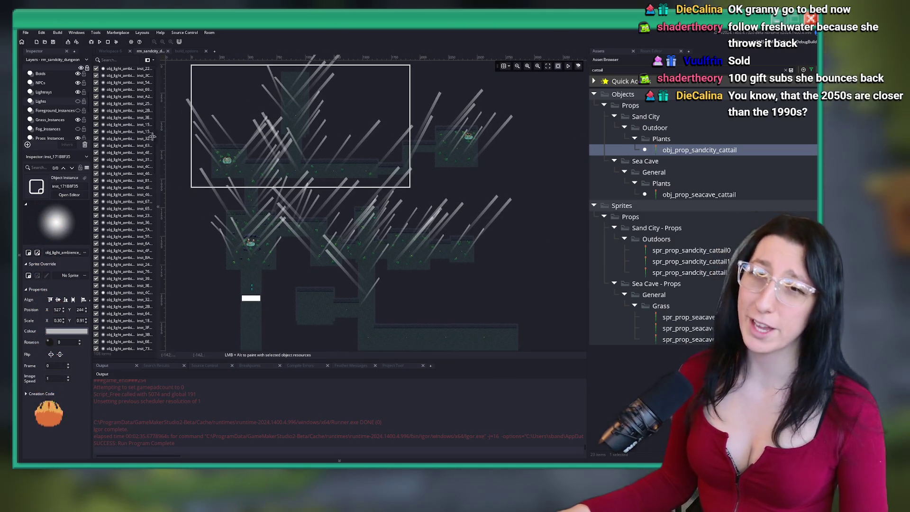
Hide the Lightrays layer and make Props_Instances the active layer
left_click(77, 92)
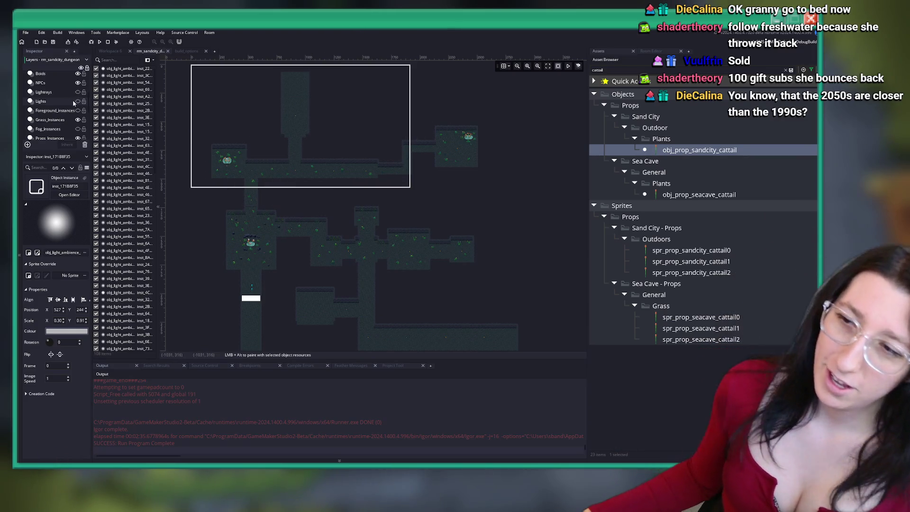
scroll(61, 125, "down", 1)
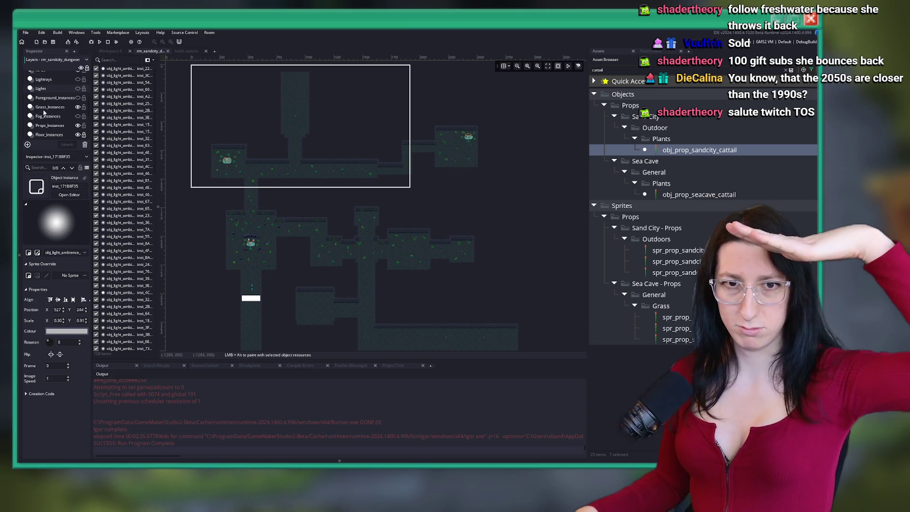
left_click(44, 123)
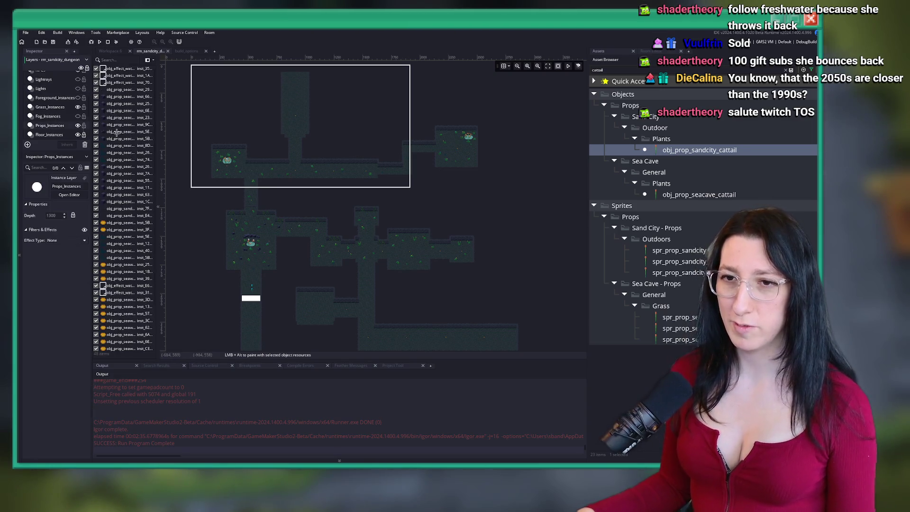
scroll(392, 199, "up", 4)
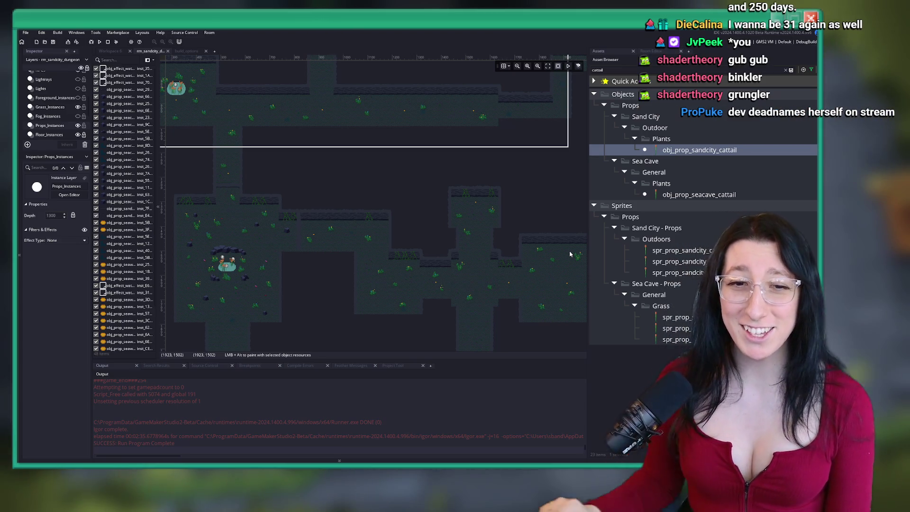
scroll(541, 239, "up", 2)
scroll(399, 243, "down", 4)
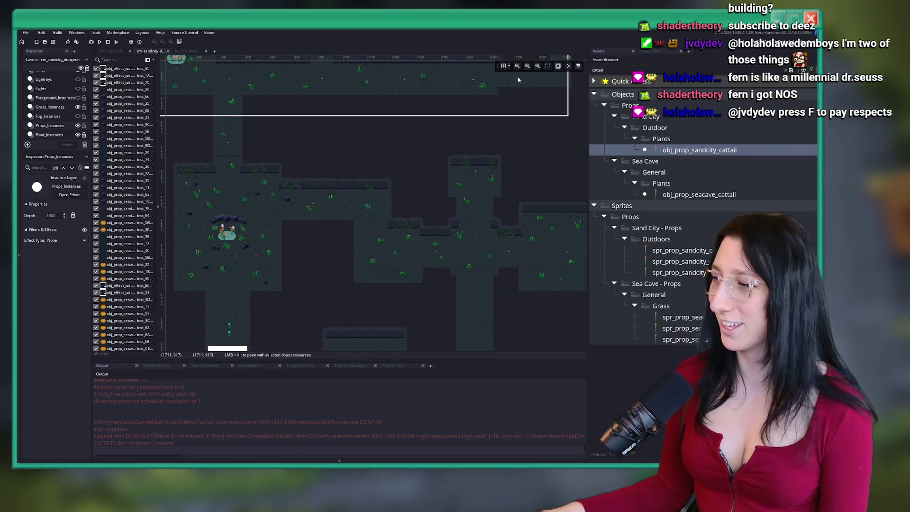
Zoom out over the whole dungeon room and toggle the Lights layer's visibility
scroll(400, 185, "down", 2)
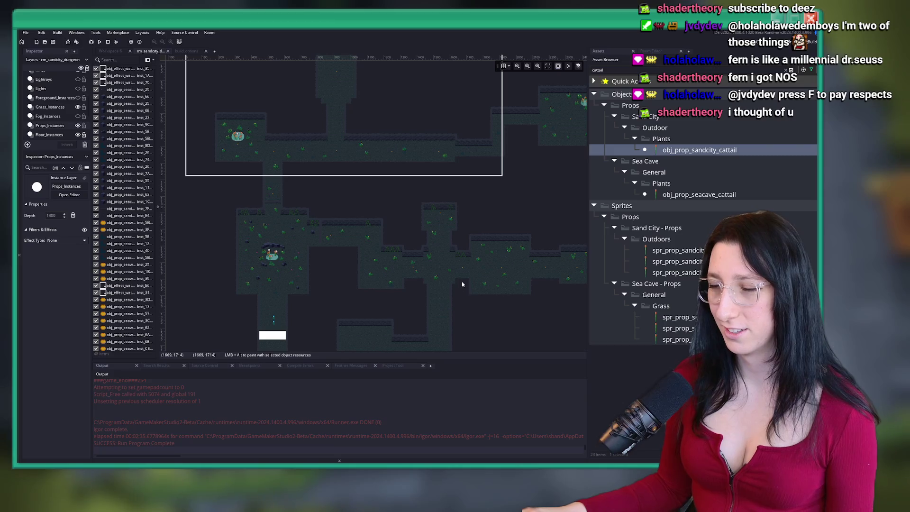
scroll(218, 150, "down", 4)
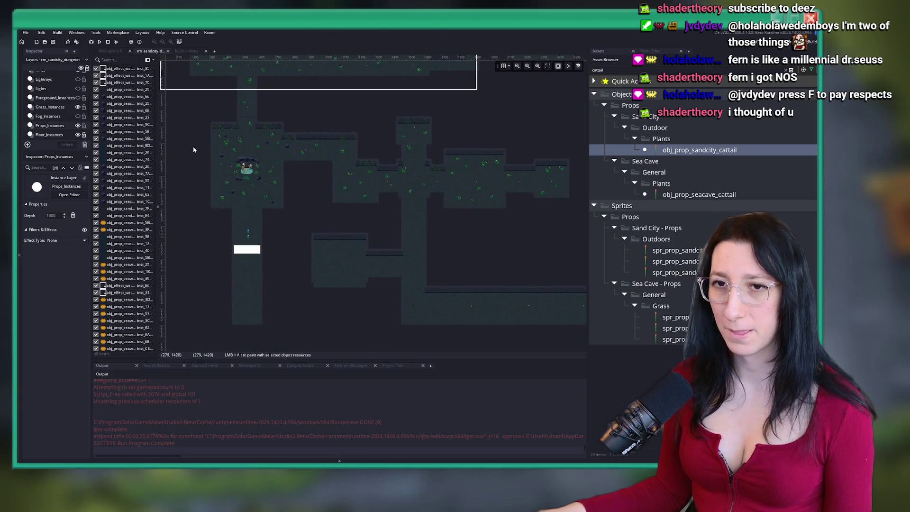
scroll(67, 108, "up", 1)
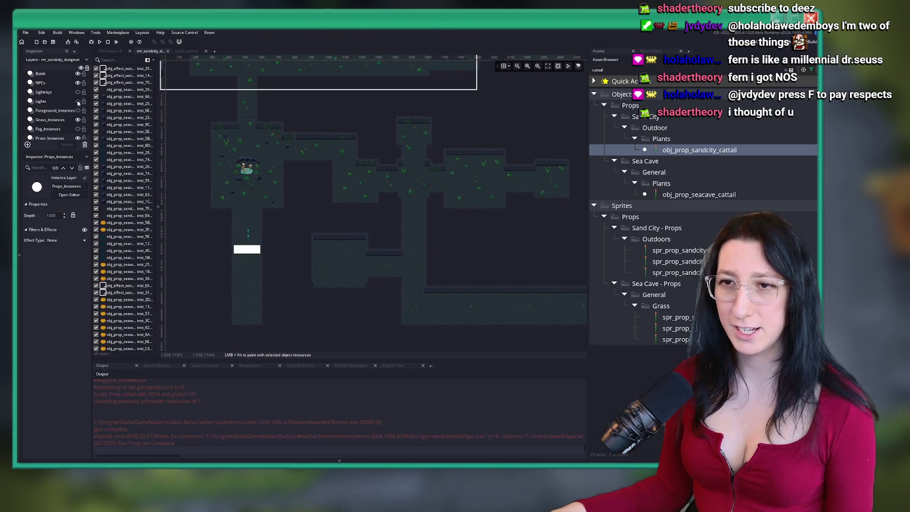
left_click(78, 102)
Show the light glows again and move several toward the lower platform
left_click(79, 102)
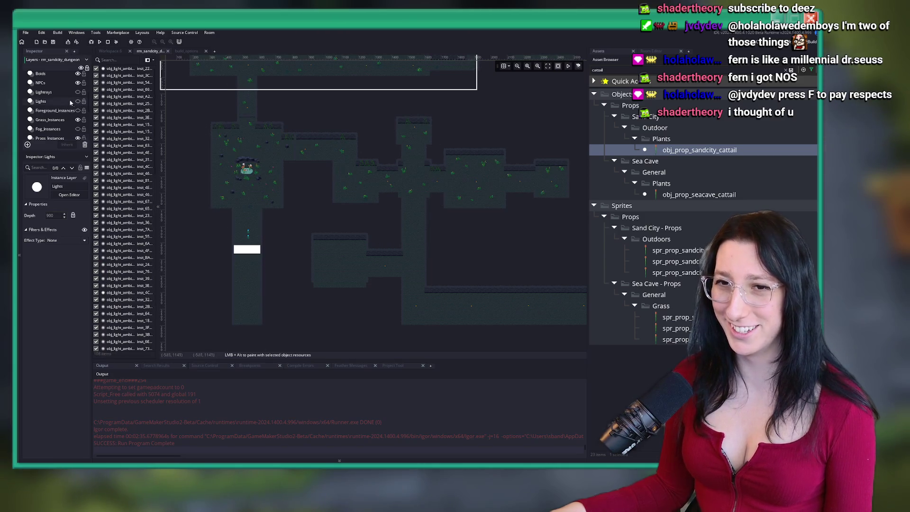
left_click(78, 102)
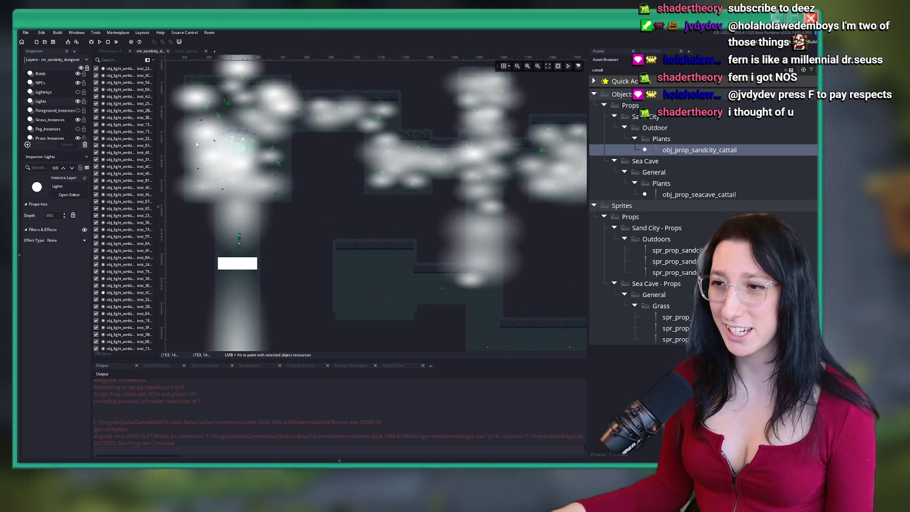
scroll(384, 188, "up", 2)
mouse_move(383, 189)
left_mouse_down()
mouse_move(379, 158)
mouse_move(398, 201)
mouse_move(386, 277)
mouse_move(374, 286)
mouse_move(417, 255)
left_mouse_up()
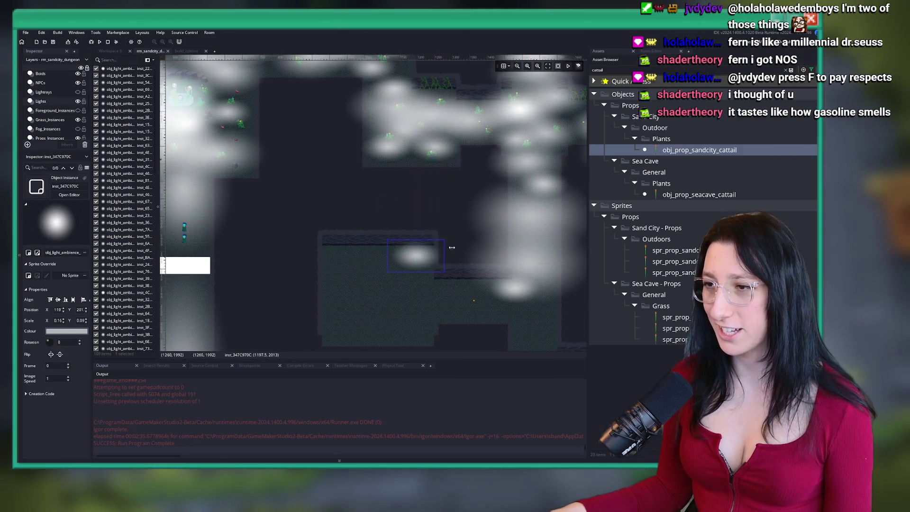
left_click(536, 245)
mouse_move(284, 256)
left_mouse_down()
mouse_move(265, 258)
mouse_move(258, 237)
mouse_move(247, 235)
left_mouse_up()
mouse_move(339, 226)
left_mouse_down()
mouse_move(240, 301)
mouse_move(262, 287)
mouse_move(248, 301)
left_mouse_up()
left_click_drag(407, 299, 398, 267)
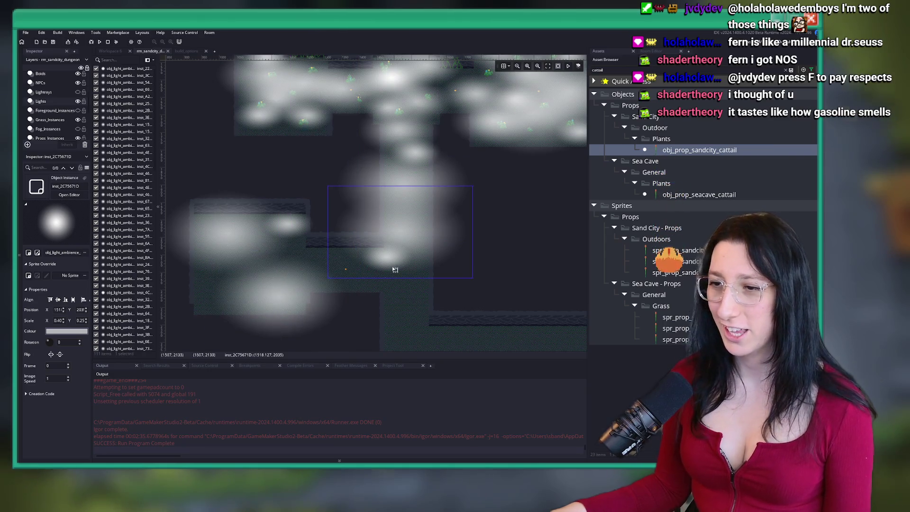
Reposition more light glows around the central ledge into new spots
scroll(294, 230, "up", 5)
scroll(294, 230, "left", 4)
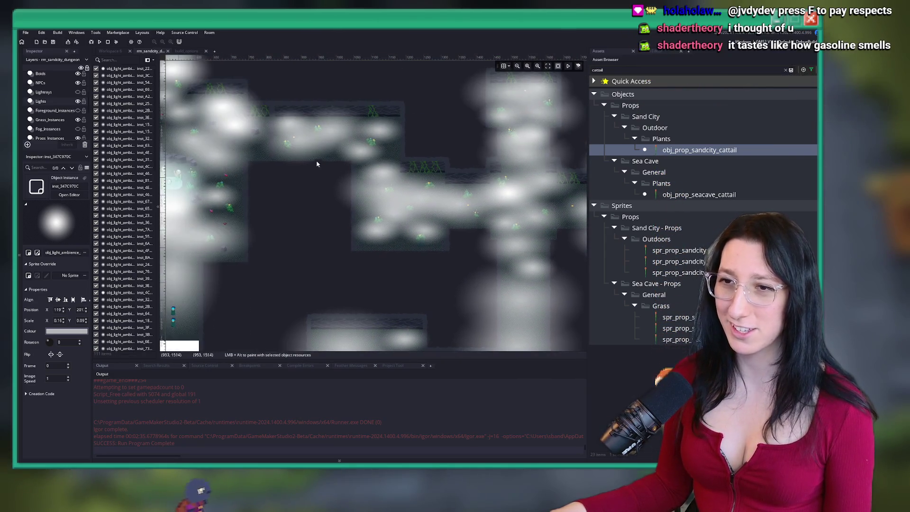
left_click(298, 140)
scroll(277, 198, "down", 3)
left_click_drag(367, 199, 404, 299)
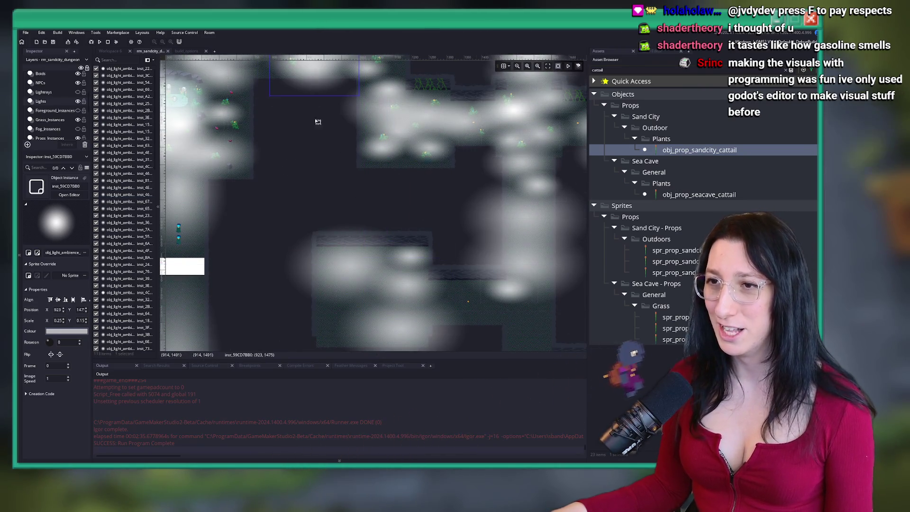
scroll(331, 213, "down", 3)
left_click_drag(360, 237, 353, 231)
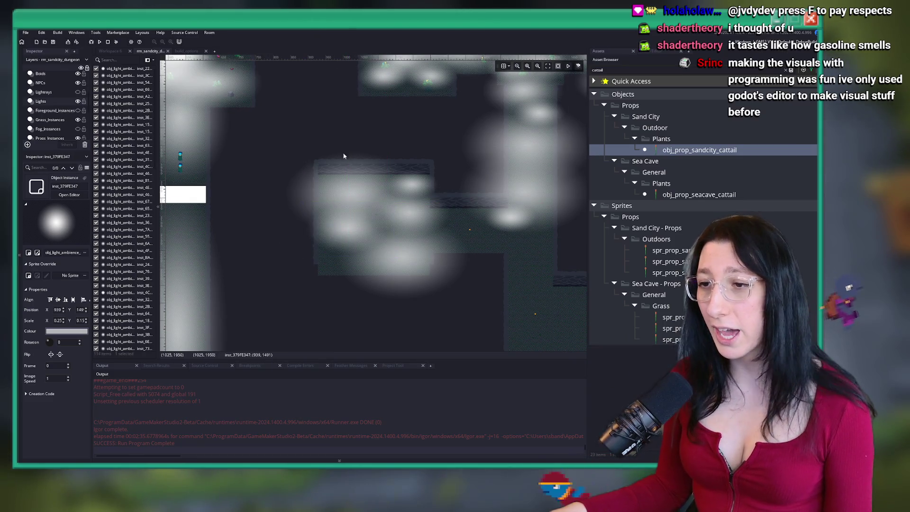
scroll(331, 189, "up", 3)
left_click_drag(306, 174, 334, 280)
scroll(334, 279, "down", 5)
mouse_move(318, 199)
left_mouse_down()
mouse_move(315, 259)
mouse_move(445, 226)
left_mouse_up()
left_click(500, 212)
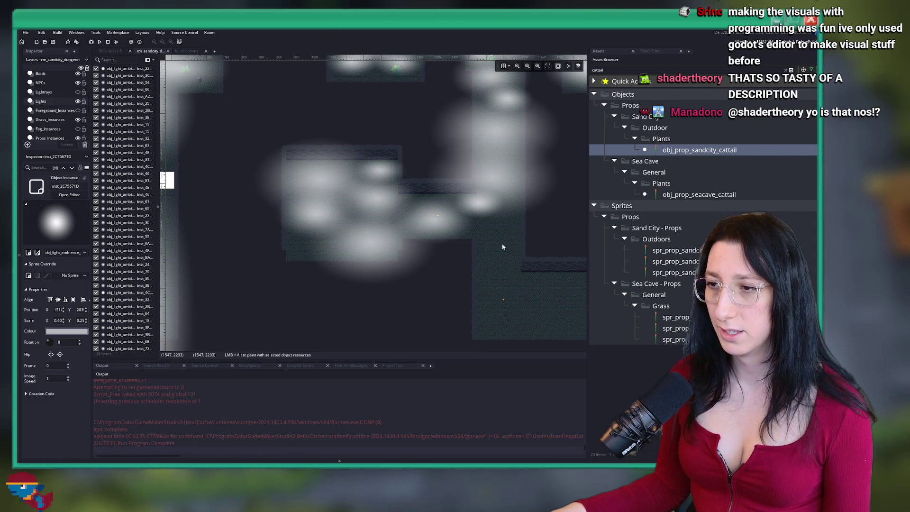
Shift one glow left and move another down into the lower room
left_click_drag(379, 240, 319, 227)
left_click(281, 209)
left_click_drag(323, 213, 331, 229)
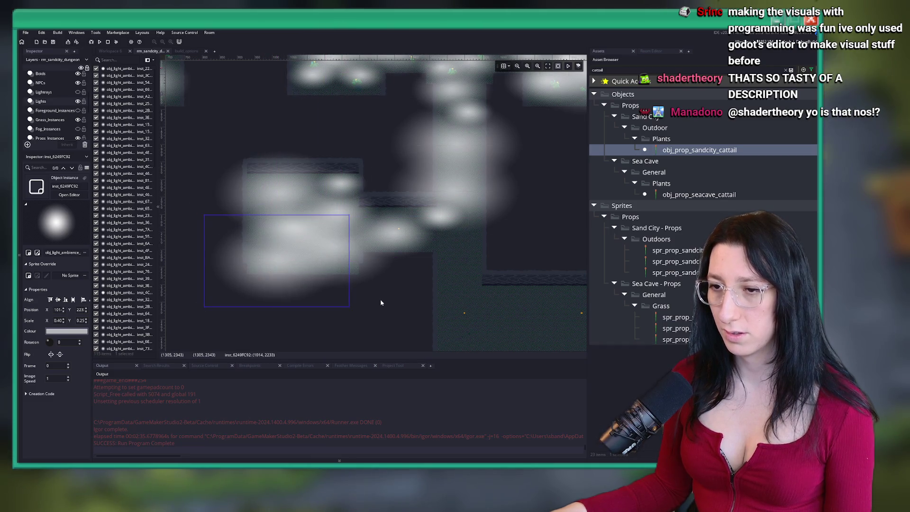
scroll(427, 300, "up", 3)
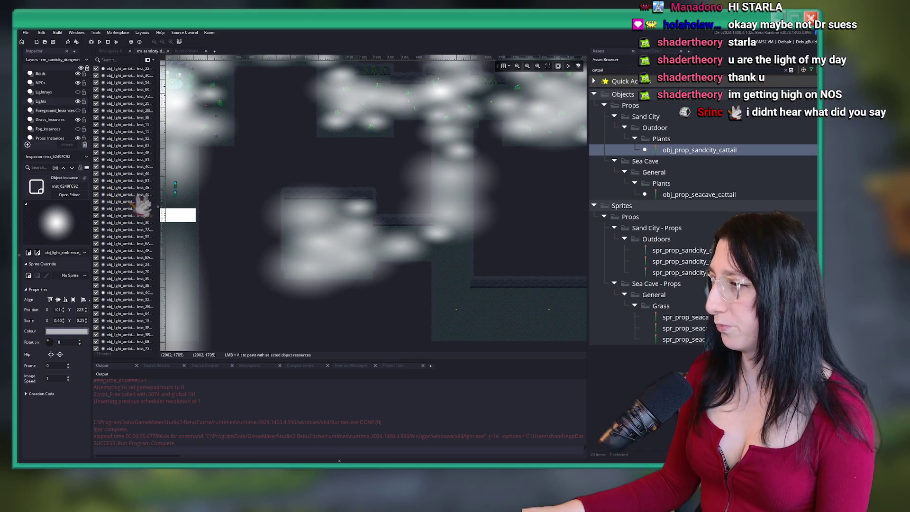
Drag the sandcity cattail plant in from the left room edge into the dungeon room
left_click_drag(179, 216, 313, 256)
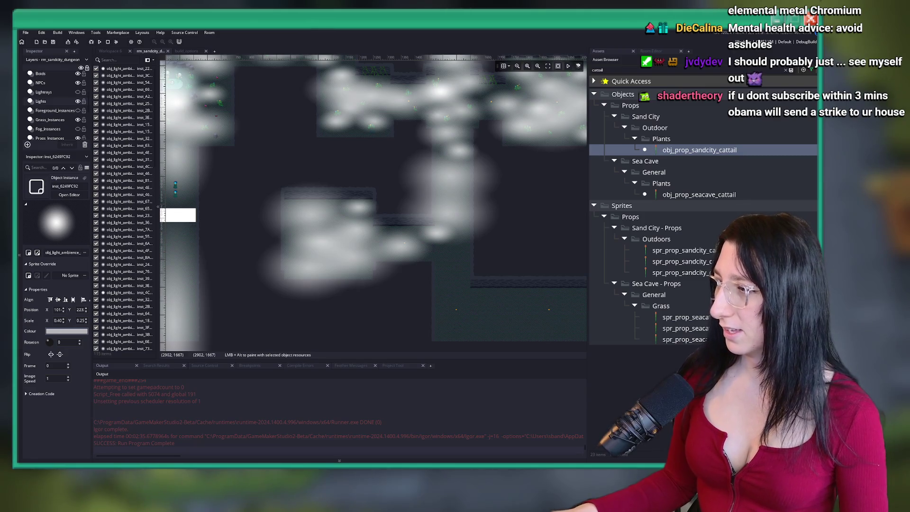
Turn the Lightrays layer back on and nudge one light ray slightly
scroll(254, 243, "down", 3)
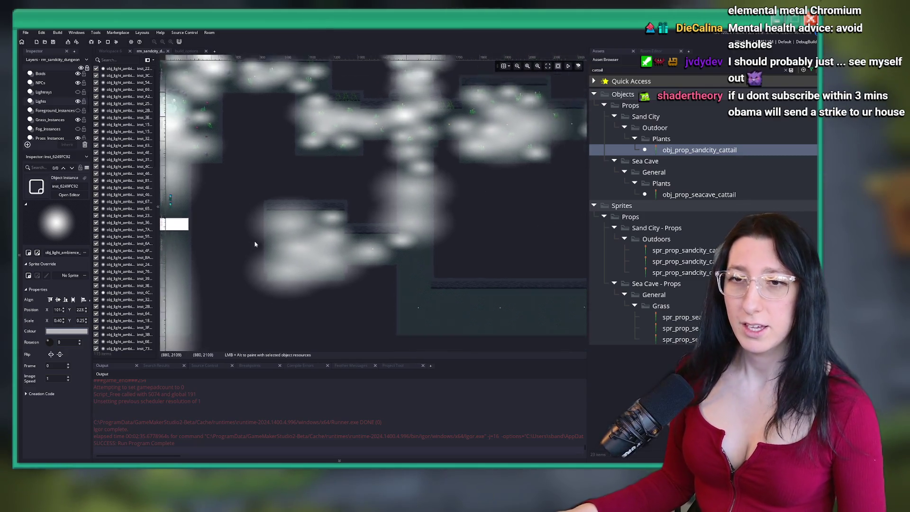
left_click(66, 96)
left_click(77, 92)
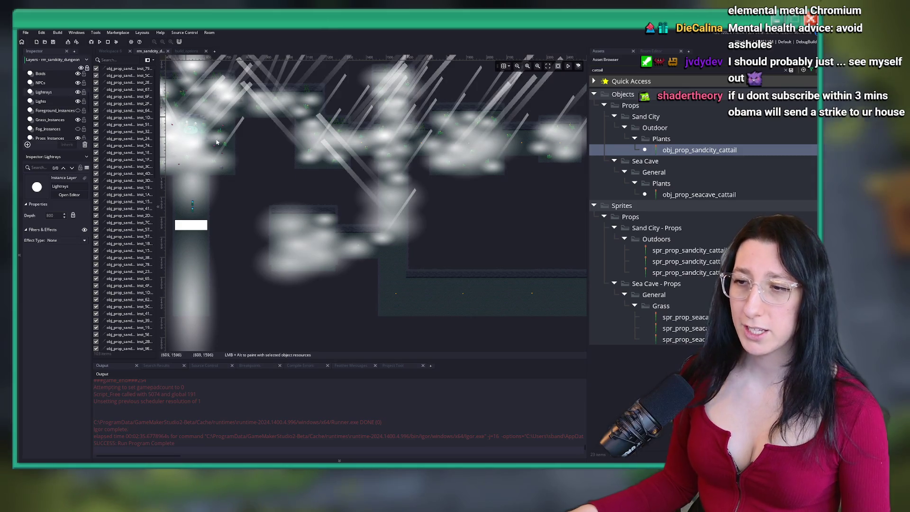
scroll(334, 176, "up", 3)
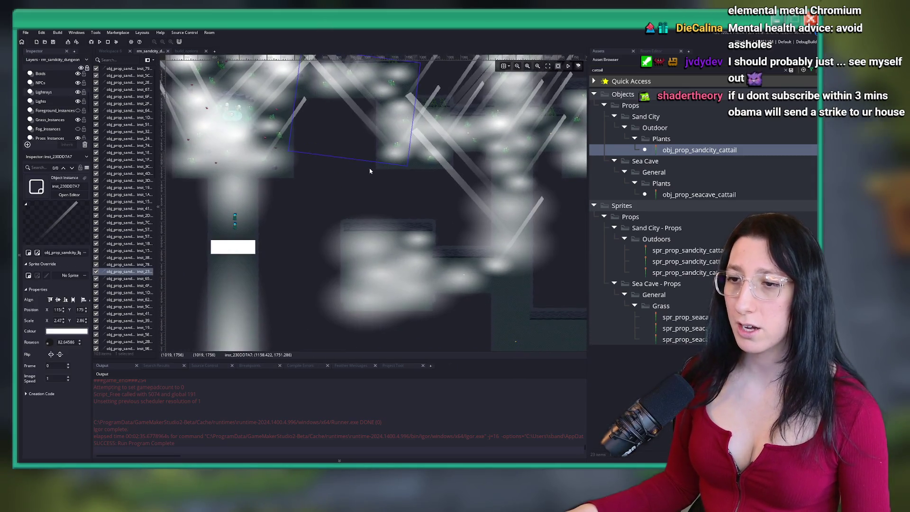
left_click(335, 213)
mouse_move(336, 214)
left_mouse_down()
mouse_move(337, 223)
mouse_move(340, 212)
left_mouse_up()
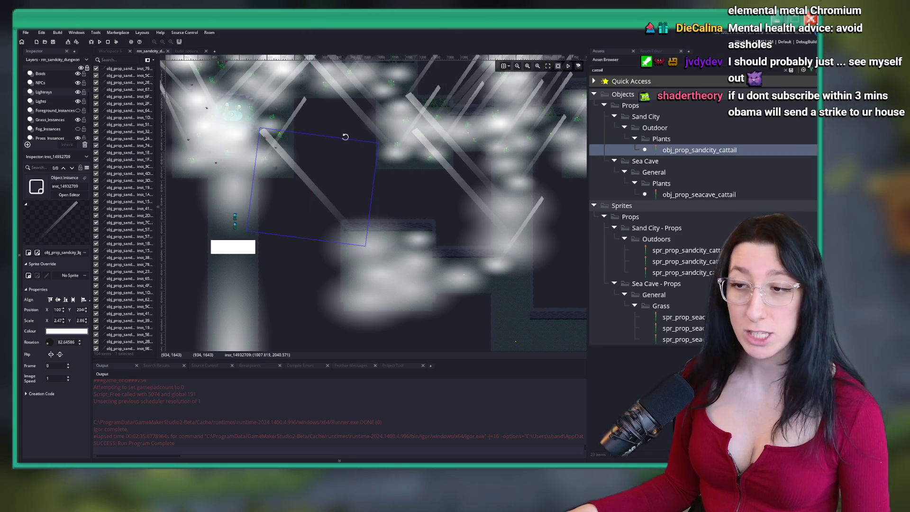
Alt-drag copies of the light rays across the middle, rotating one to about 89 degrees
mouse_move(342, 202)
left_mouse_down()
mouse_move(345, 254)
mouse_move(380, 209)
mouse_move(392, 208)
mouse_move(353, 238)
left_mouse_up()
mouse_move(365, 167)
left_mouse_down()
mouse_move(353, 171)
mouse_move(366, 215)
left_mouse_up()
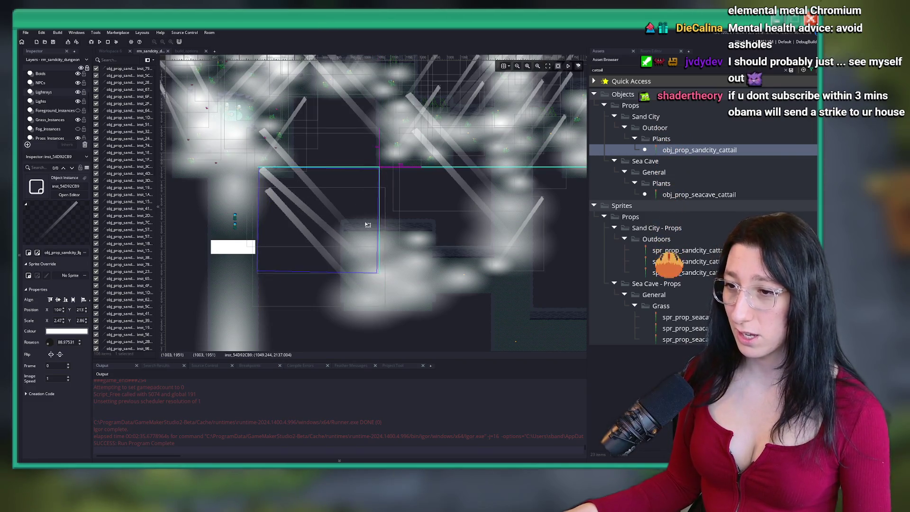
mouse_move(296, 195)
left_mouse_down()
mouse_move(349, 190)
mouse_move(345, 182)
mouse_move(345, 218)
left_mouse_up()
left_click(476, 216)
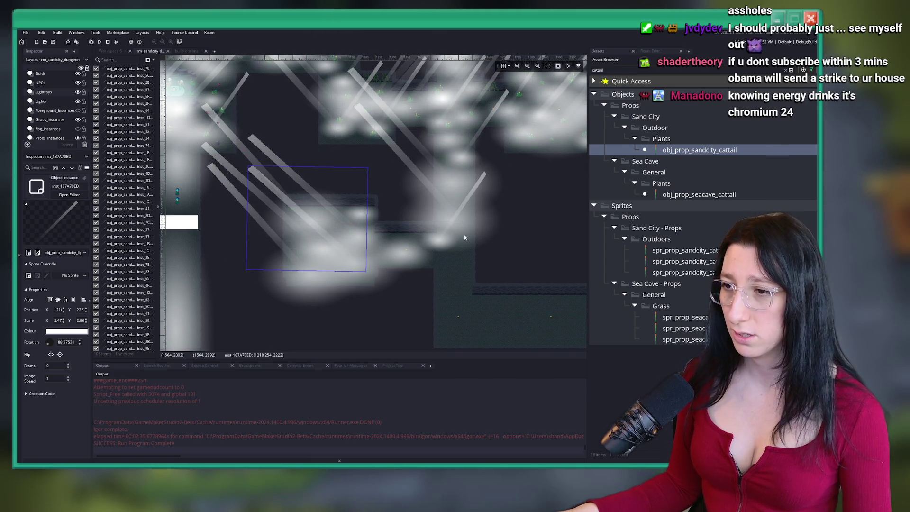
left_click_drag(477, 217, 381, 176)
left_click_drag(453, 221, 403, 214)
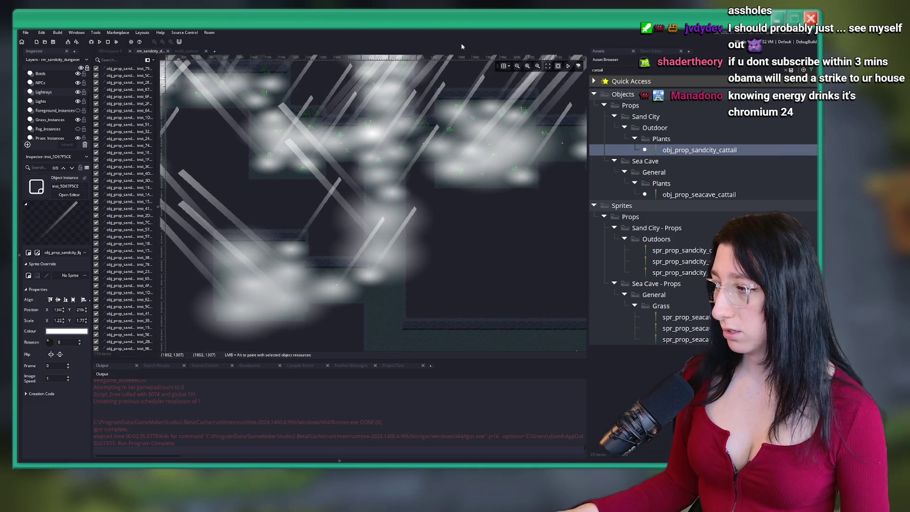
left_click_drag(395, 235, 503, 223)
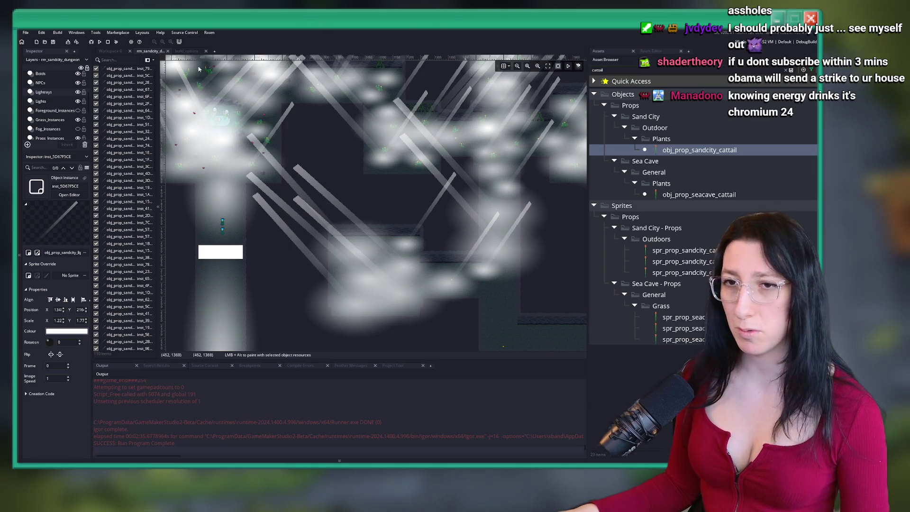
Hide the Lightrays and Lights layers and select the Props sprite layer
left_click(78, 92)
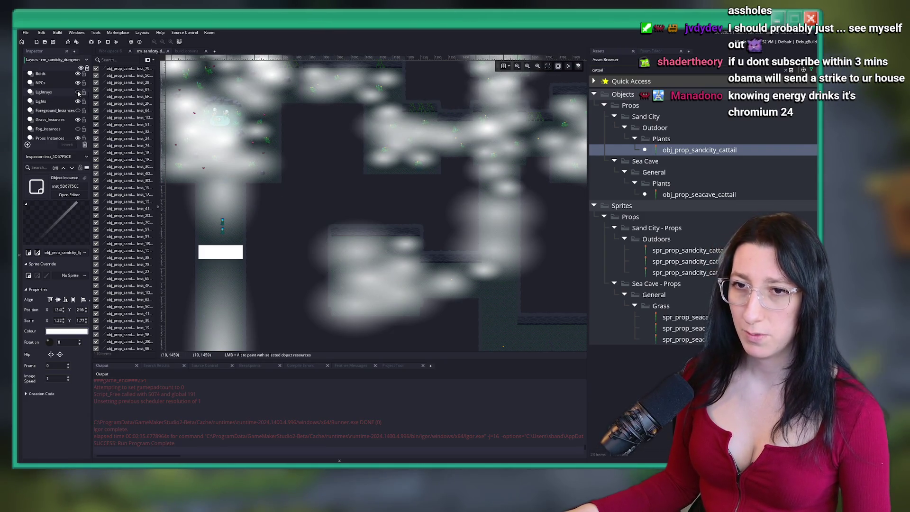
left_click(78, 92)
left_click(78, 92)
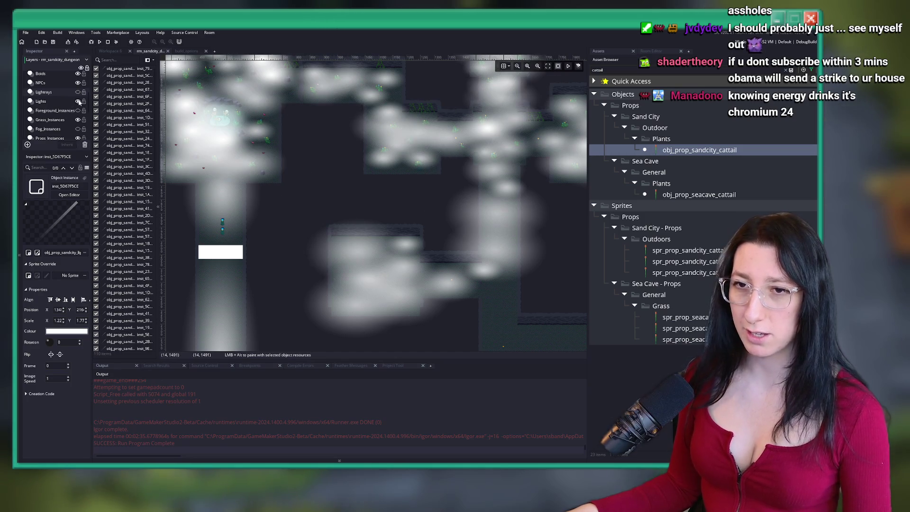
left_click(78, 101)
left_click(65, 140)
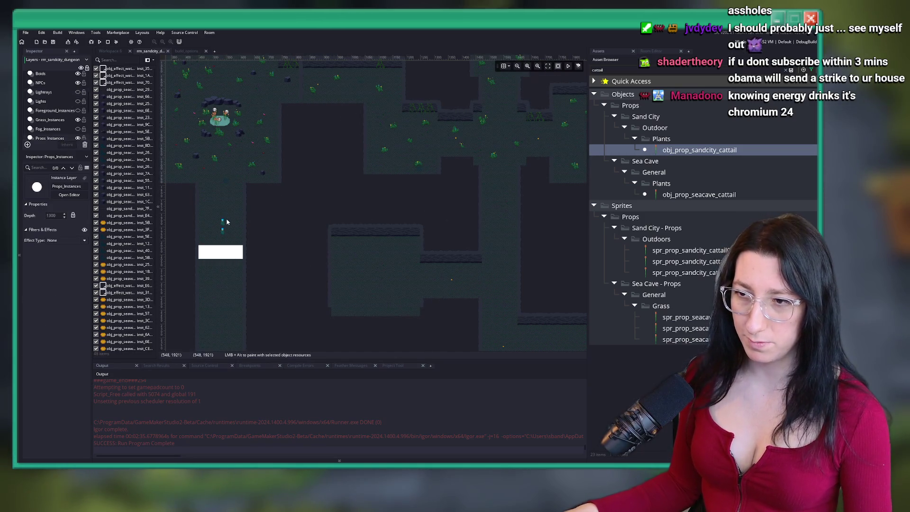
scroll(226, 222, "down", 2)
scroll(54, 130, "down", 3)
scroll(54, 130, "down", 1)
left_click(54, 130)
scroll(214, 245, "up", 3)
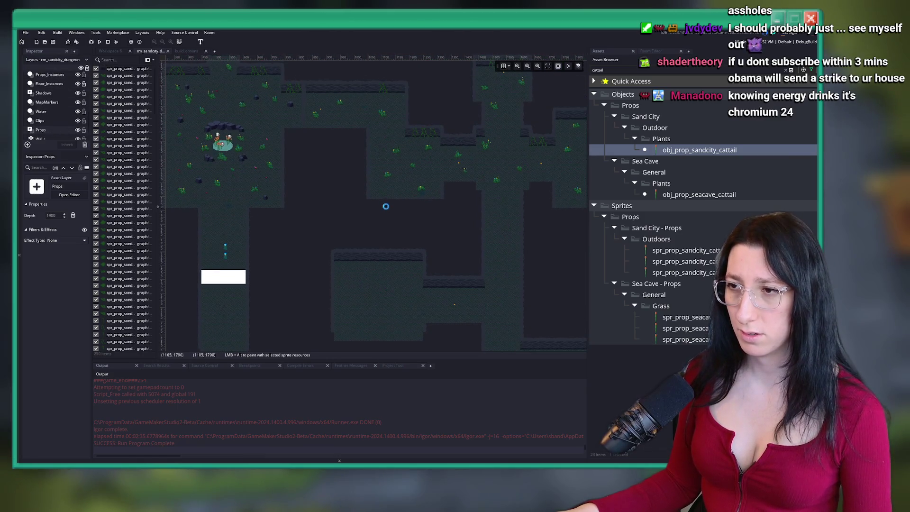
scroll(340, 207, "right", 6)
Box-select 24 prop sprites and shift them slightly right and down
left_click_drag(450, 215, 362, 96)
scroll(533, 139, "up", 2)
scroll(396, 187, "up", 4)
left_click_drag(422, 181, 434, 187)
scroll(434, 187, "down", 5)
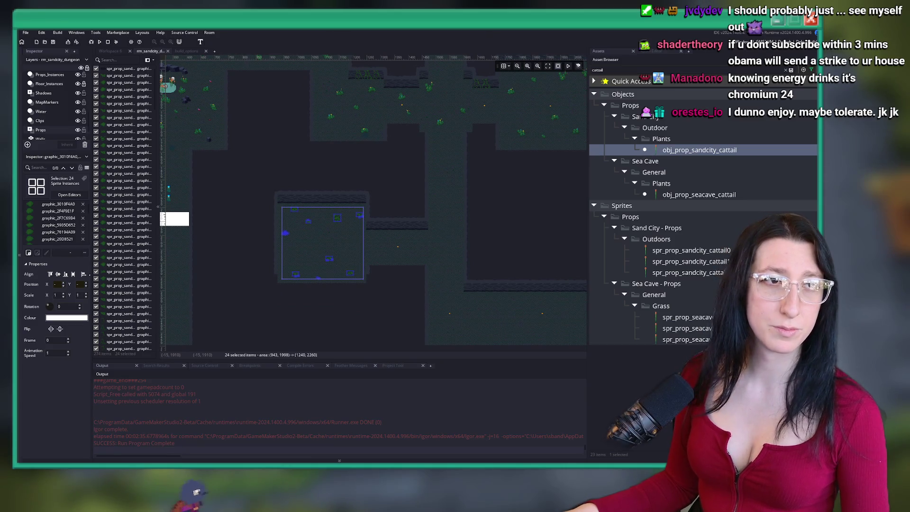
left_click_drag(206, 170, 171, 187)
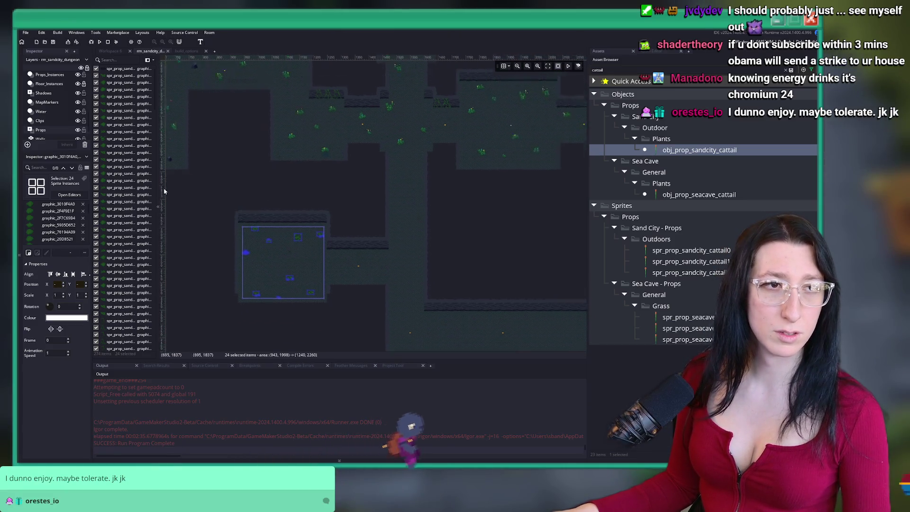
scroll(171, 187, "up", 1)
scroll(264, 209, "down", 2)
scroll(264, 260, "up", 1)
scroll(264, 261, "up", 3)
scroll(57, 115, "up", 2)
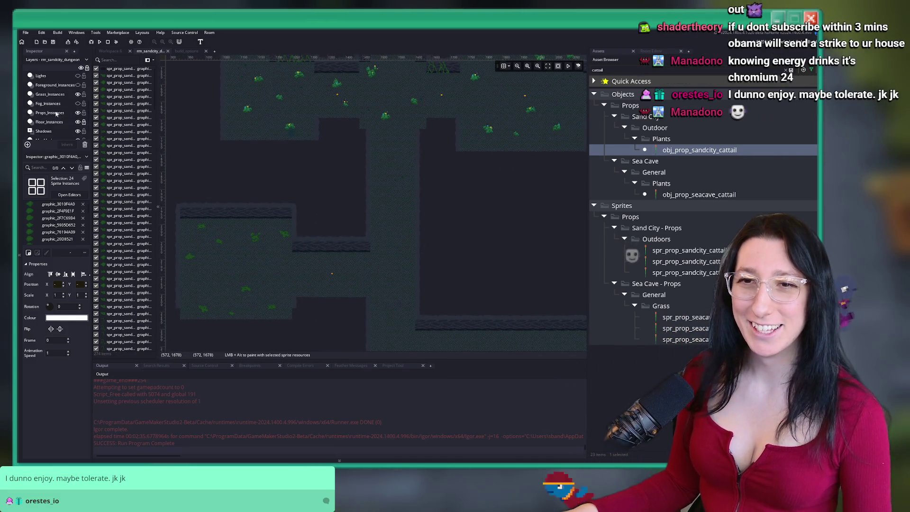
On the Props_Instances layer, box-select the 68 grass instances
left_click(57, 115)
scroll(254, 179, "down", 2)
scroll(346, 230, "up", 2)
left_click_drag(427, 178, 473, 122)
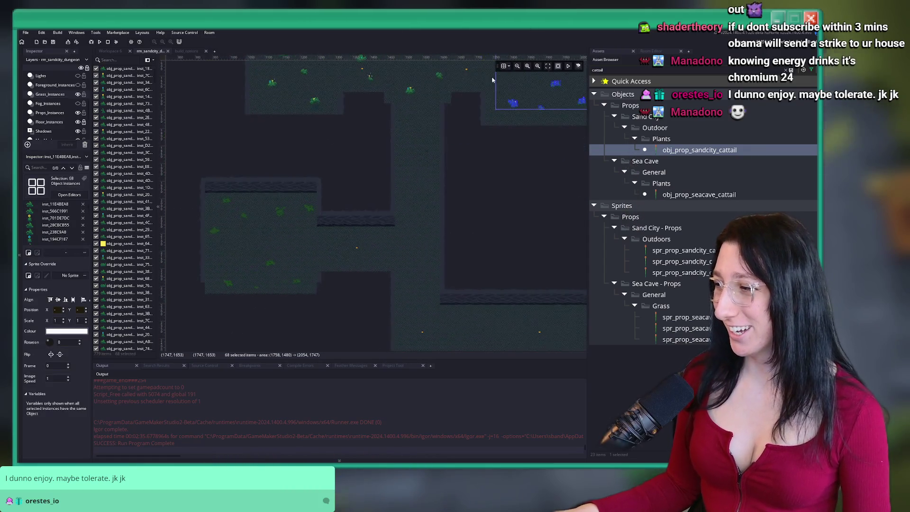
scroll(491, 76, "down", 3)
scroll(491, 77, "left", 10)
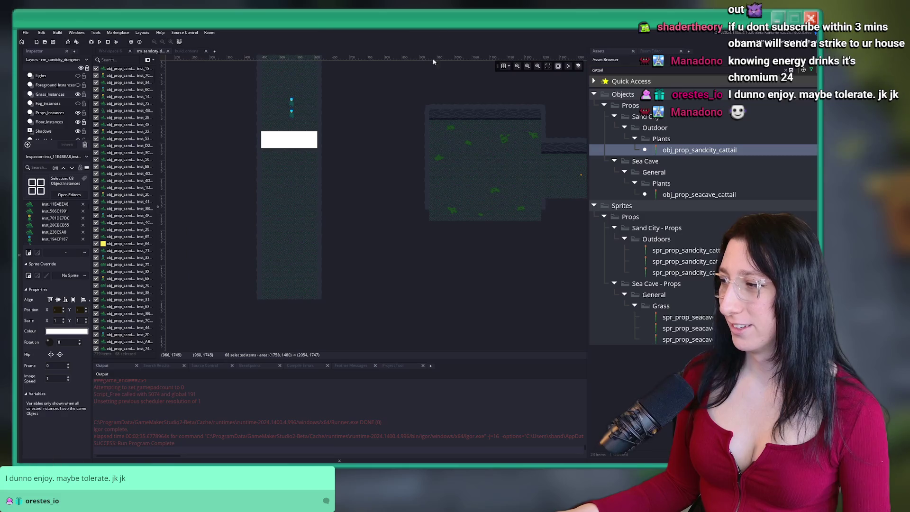
scroll(403, 213, "up", 1)
scroll(412, 246, "left", 2)
scroll(436, 246, "left", 2)
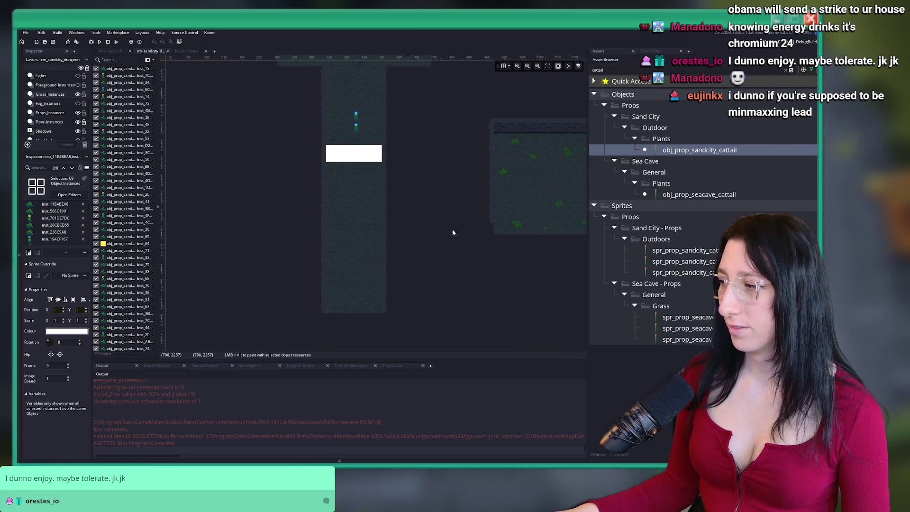
scroll(431, 204, "right", 3)
scroll(404, 197, "up", 3)
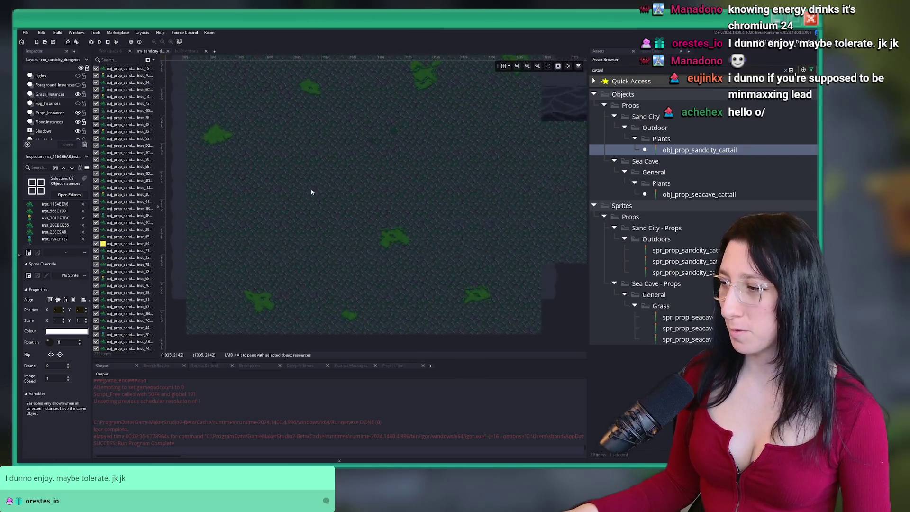
Paste the 68 grass copies into the lower-left room, then switch to the Twitch analytics
key("ctrl+v")
mouse_move(294, 114)
left_mouse_down()
mouse_move(320, 152)
mouse_move(374, 110)
mouse_move(344, 78)
left_mouse_up()
scroll(320, 152, "up", 2)
scroll(416, 264, "up", 2)
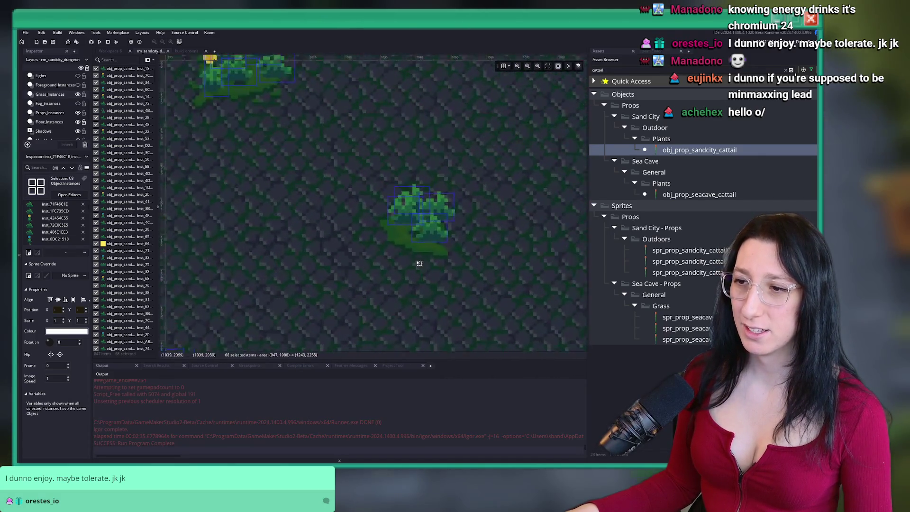
scroll(416, 251, "down", 4)
scroll(416, 251, "up", 5)
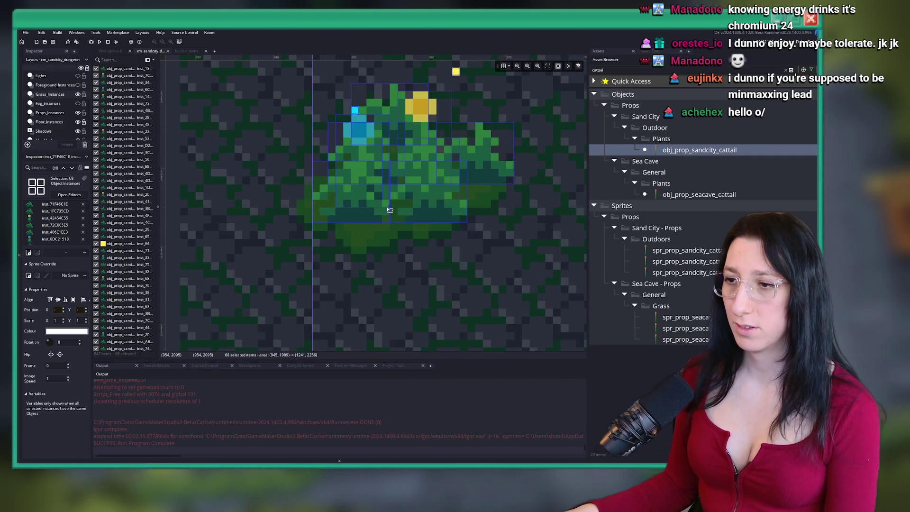
scroll(387, 206, "down", 6)
scroll(455, 235, "up", 5)
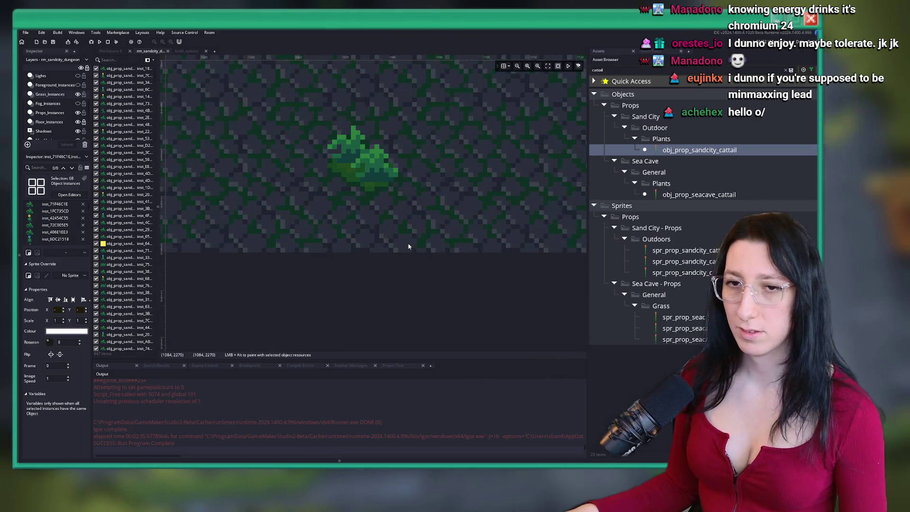
scroll(408, 246, "down", 5)
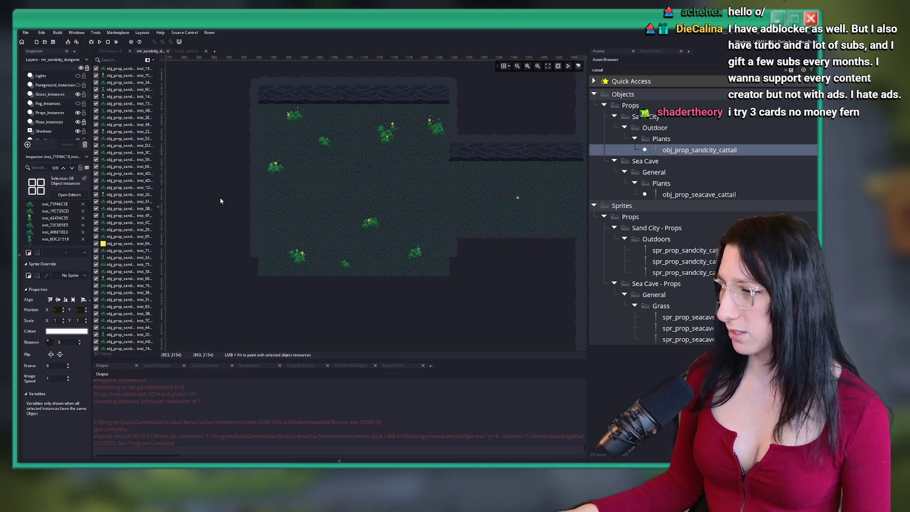
mouse_move(364, 186)
left_mouse_down()
mouse_move(334, 179)
mouse_move(332, 206)
left_mouse_up()
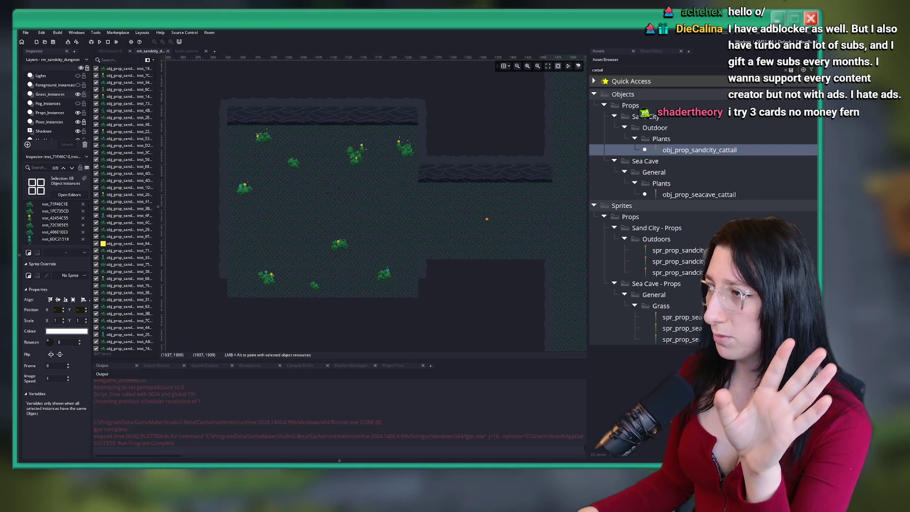
key("alt+Tab")
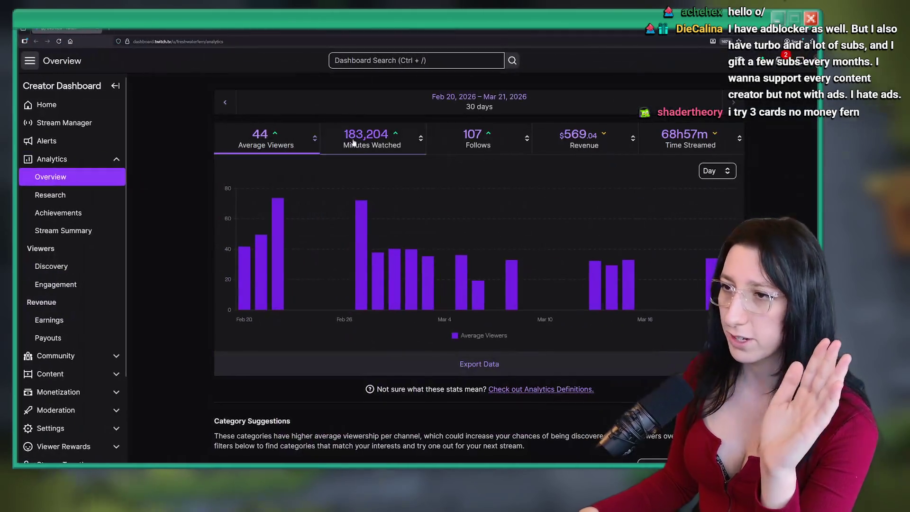
Look over the 30-day revenue breakdowns and notifications, then bring up Windows search
mouse_move(729, 221)
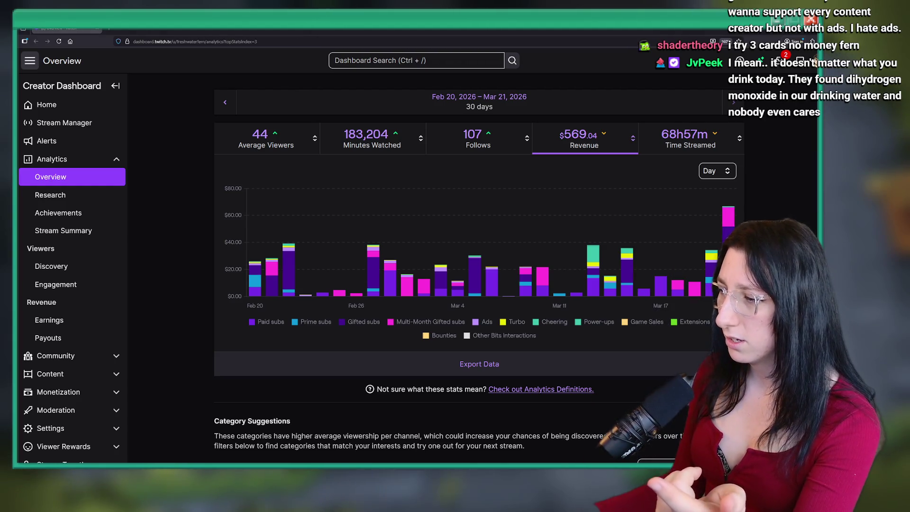
key("super+n")
key("super+n")
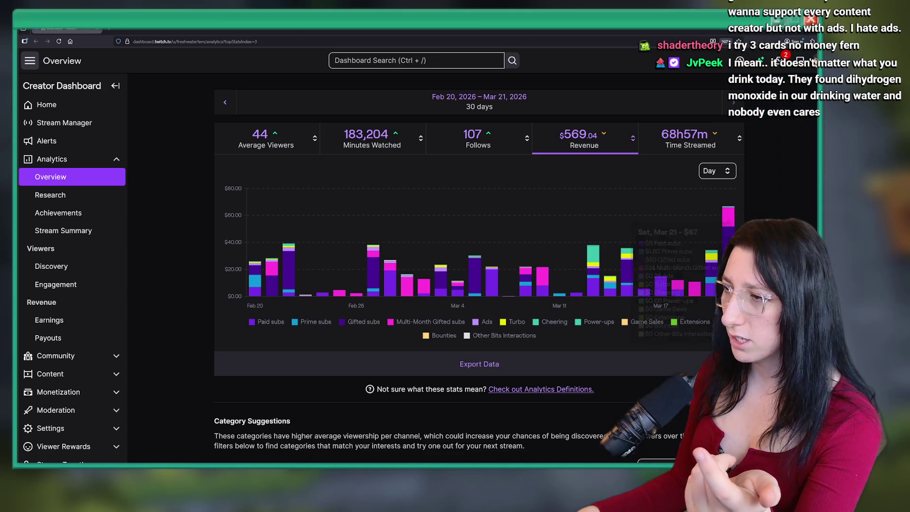
mouse_move(732, 245)
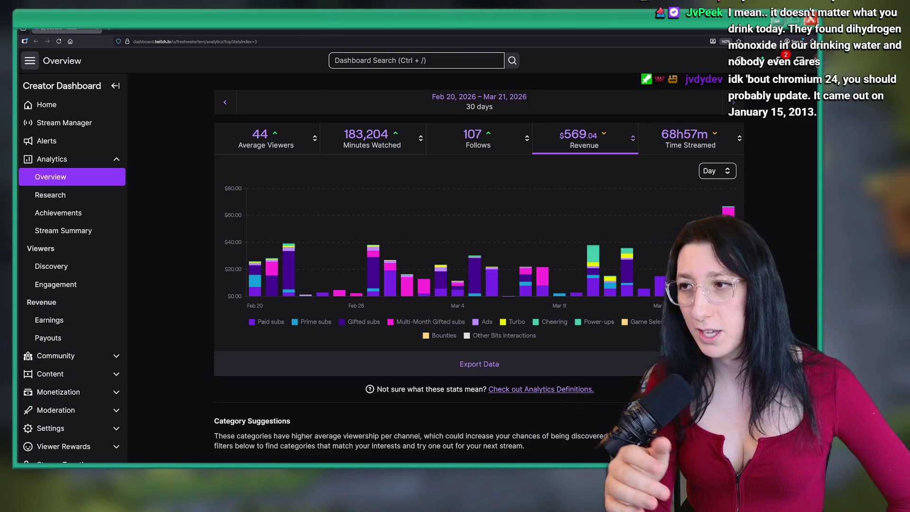
mouse_move(593, 258)
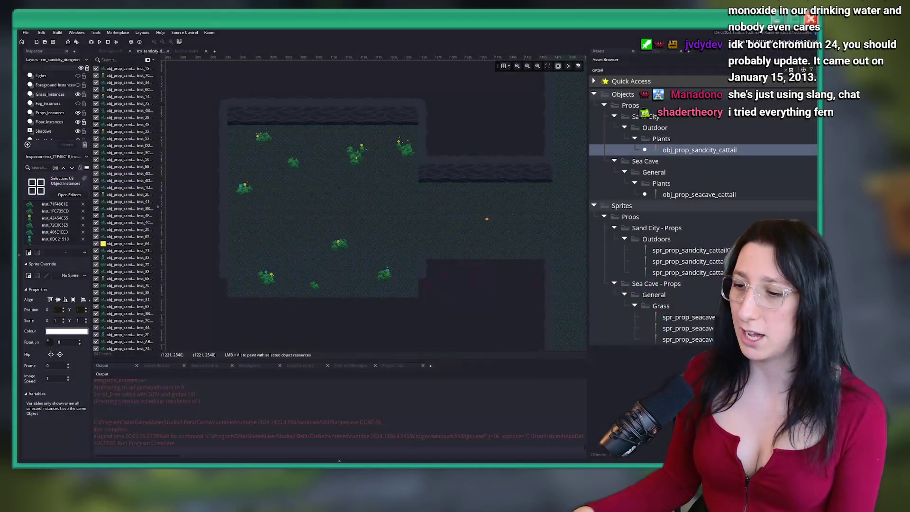
key("super")
Launch Calculator and run multiplications ending with 18 × 4 = 72
type("calc")
key("Return")
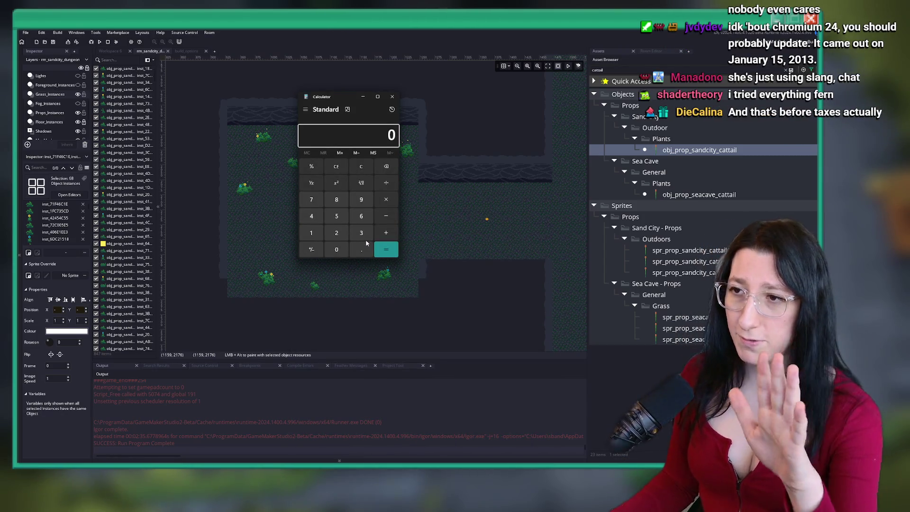
key("asterisk")
type("3")
key("Return")
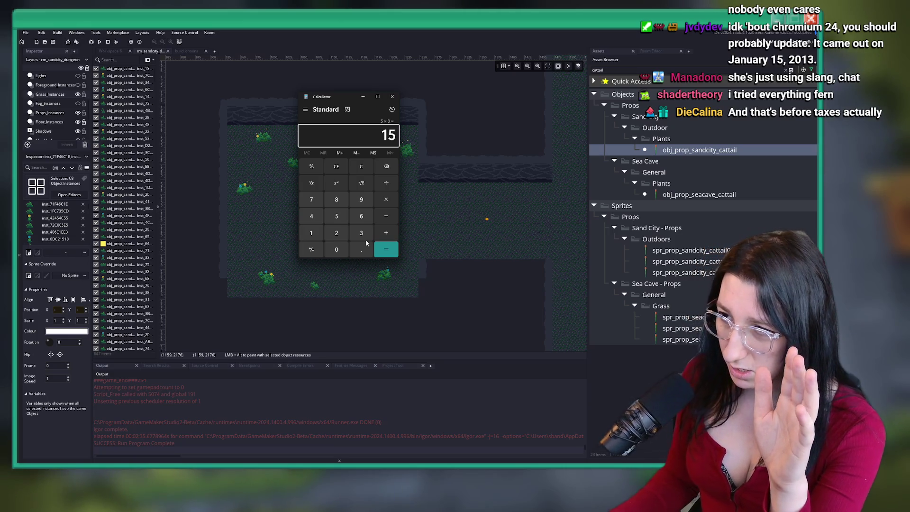
type("4")
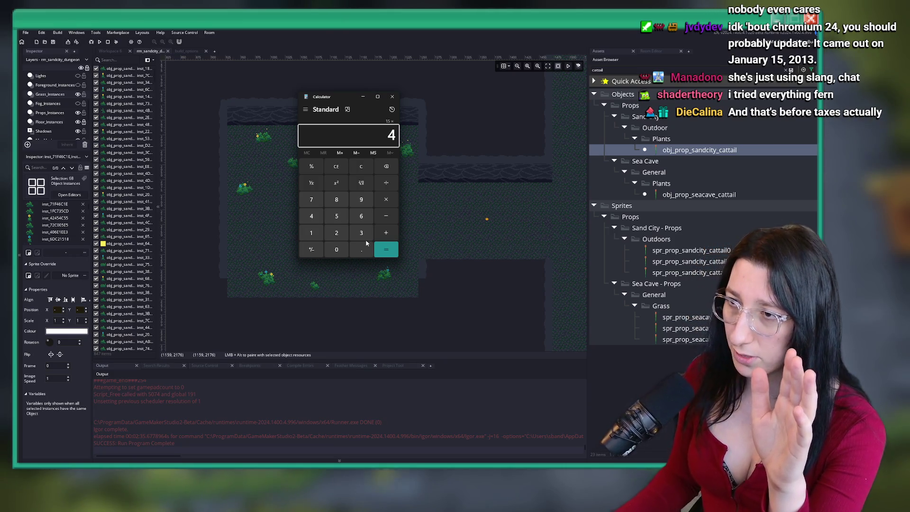
key("Return")
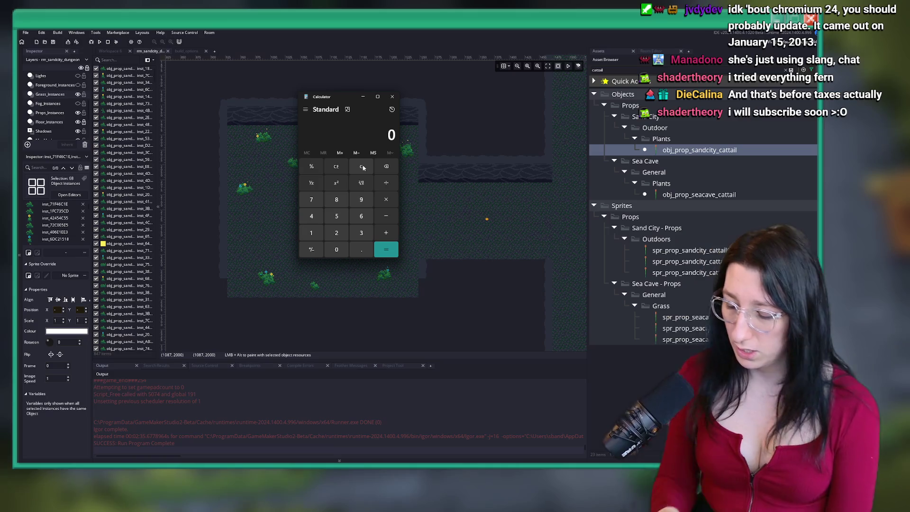
type("3")
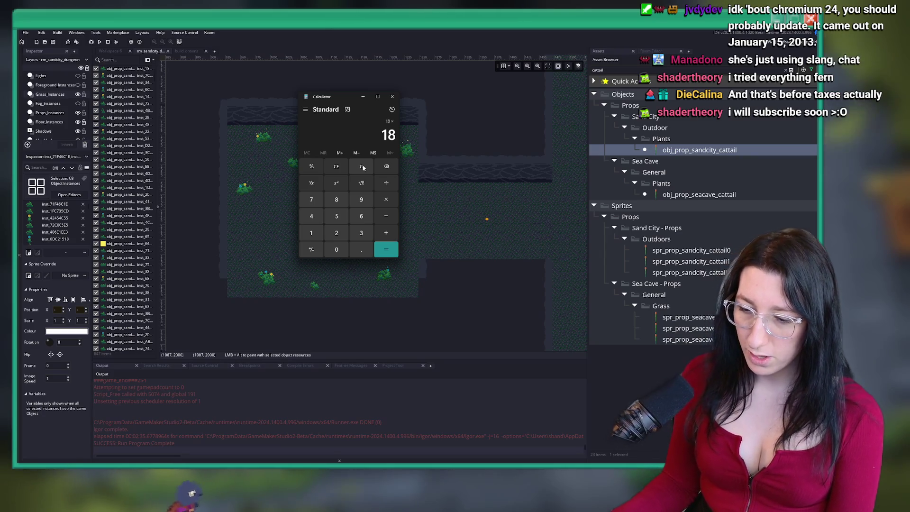
type("4")
key("Return")
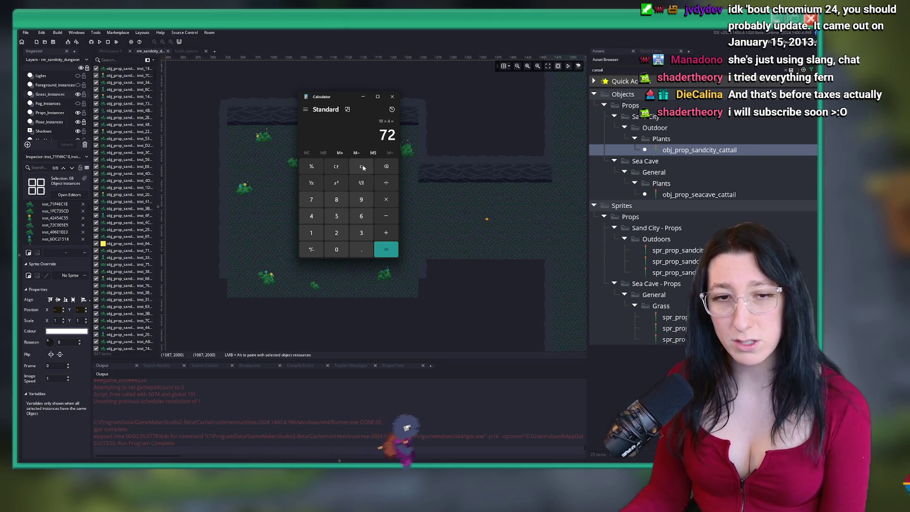
Clear the entry and compute 15 ÷ 72 ≈ 0.2083
key("plus")
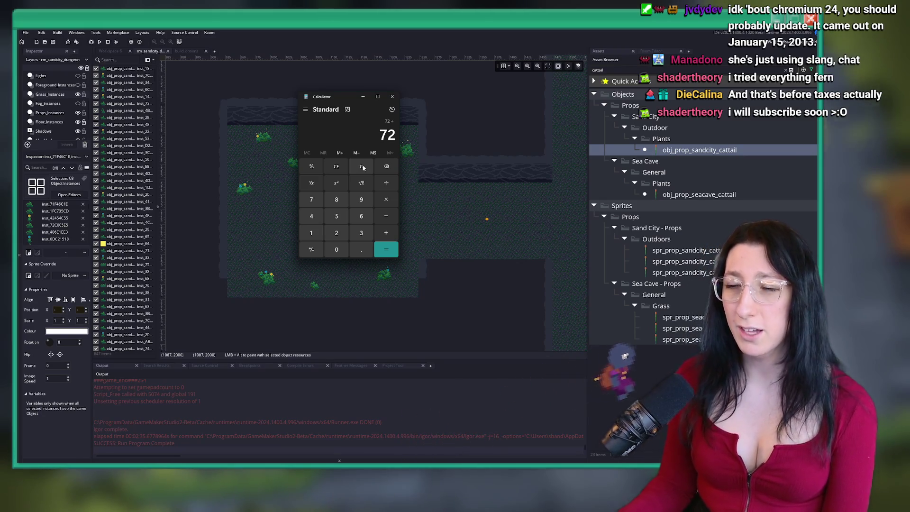
left_click(358, 167)
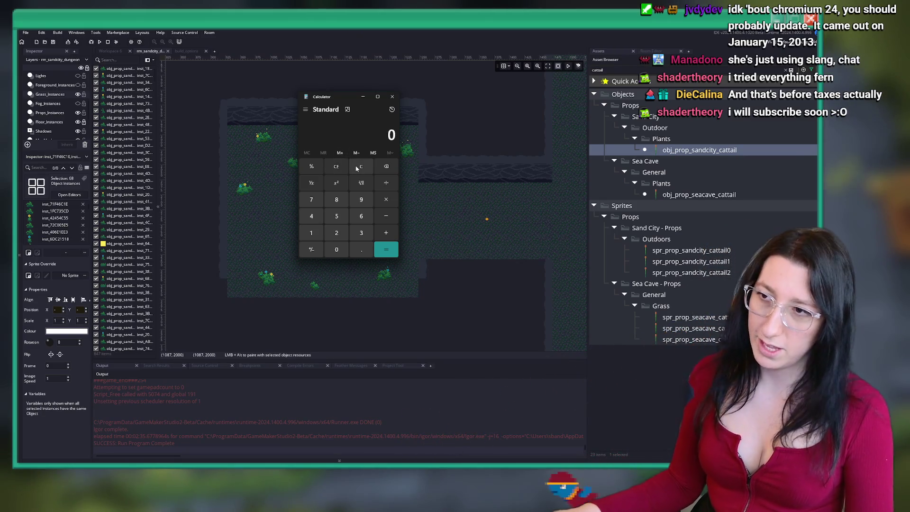
type("15")
key("plus")
type("72")
key("Return")
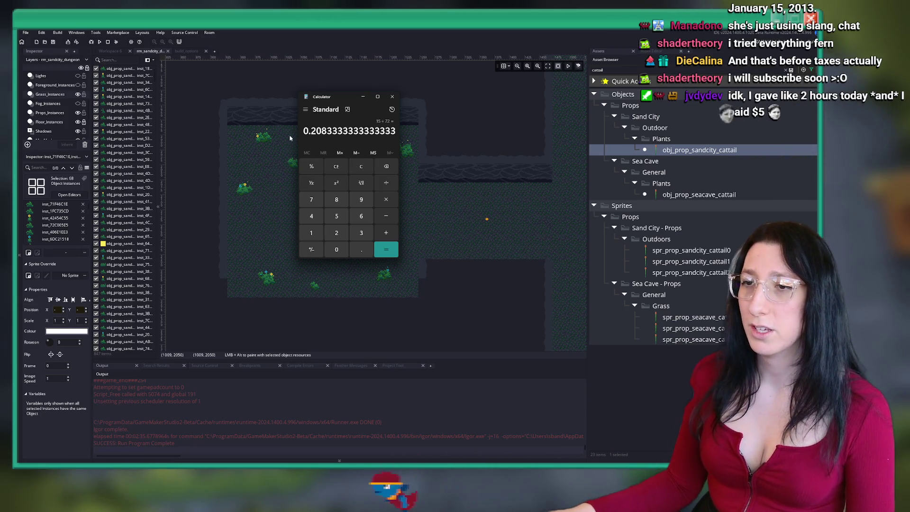
Clear the display, enter 72, select it and close Calculator
left_click_drag(311, 131, 367, 142)
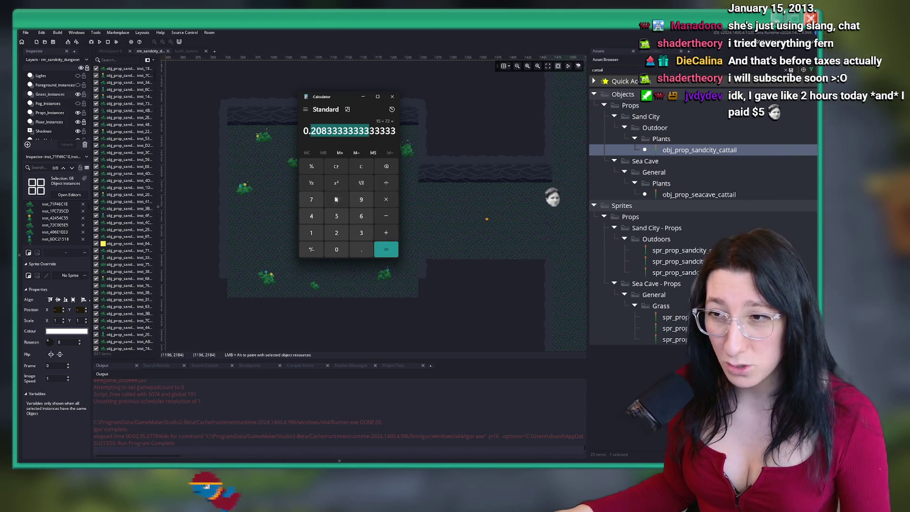
left_click(349, 165)
type("72")
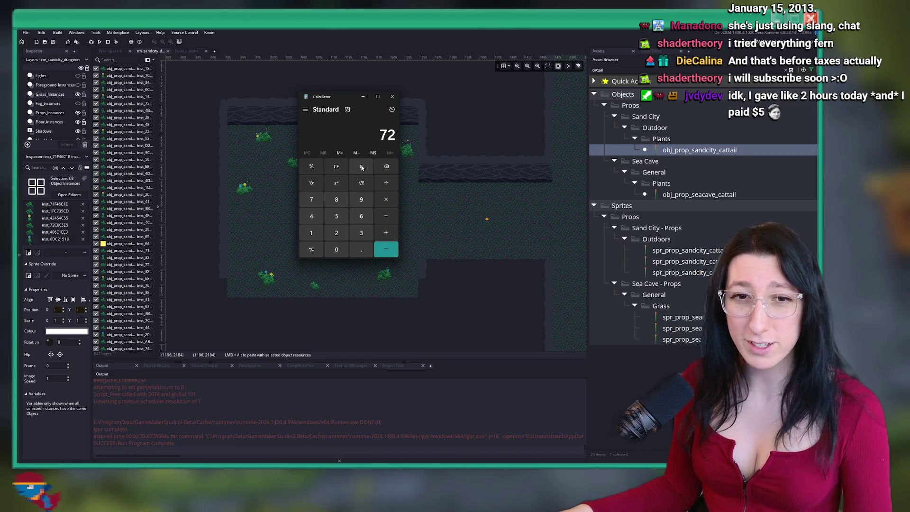
left_click_drag(384, 135, 408, 124)
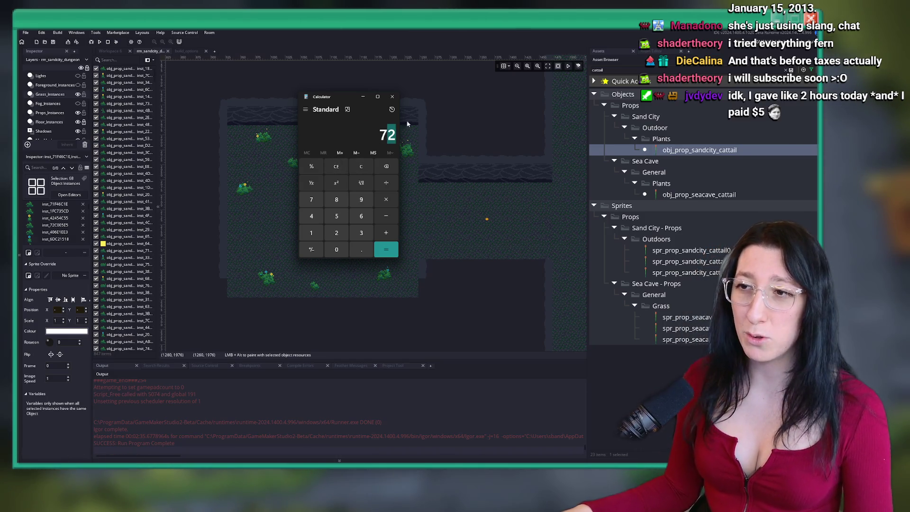
left_click(392, 97)
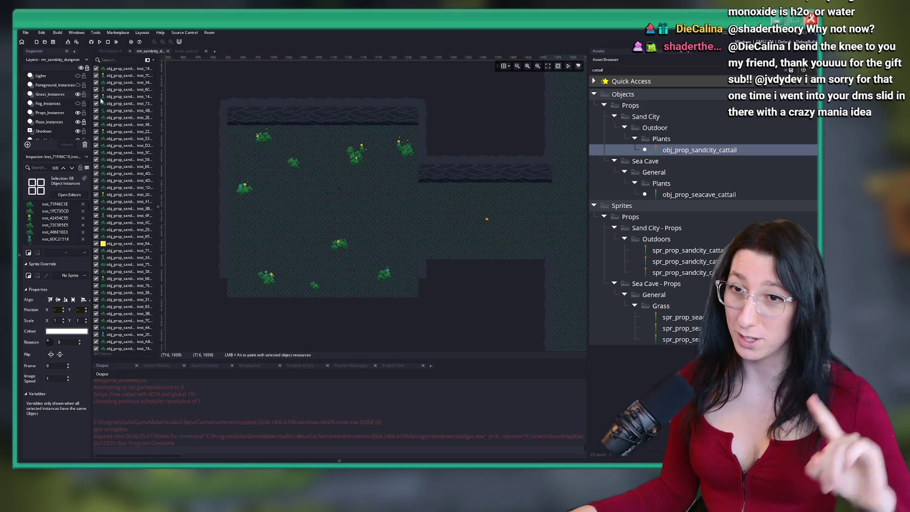
scroll(66, 131, "down", 3)
On the Props layer, marquee-select the two plant sprites to copy
left_click(58, 118)
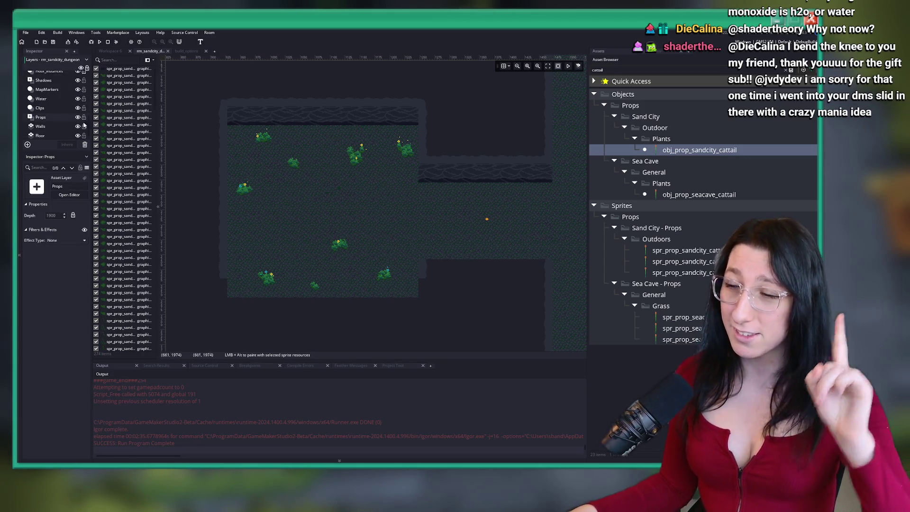
left_click_drag(504, 215, 357, 302)
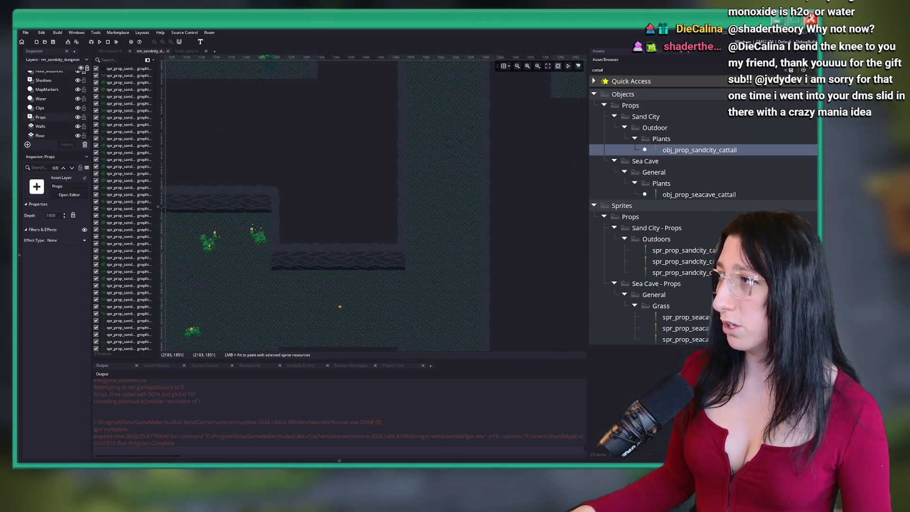
scroll(375, 124, "down", 3)
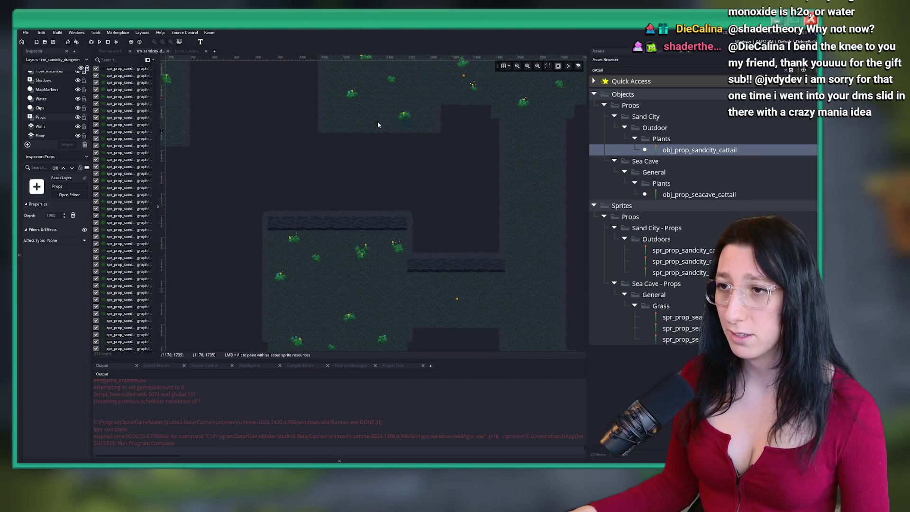
mouse_move(379, 125)
left_mouse_down()
mouse_move(399, 143)
mouse_move(409, 99)
left_mouse_up()
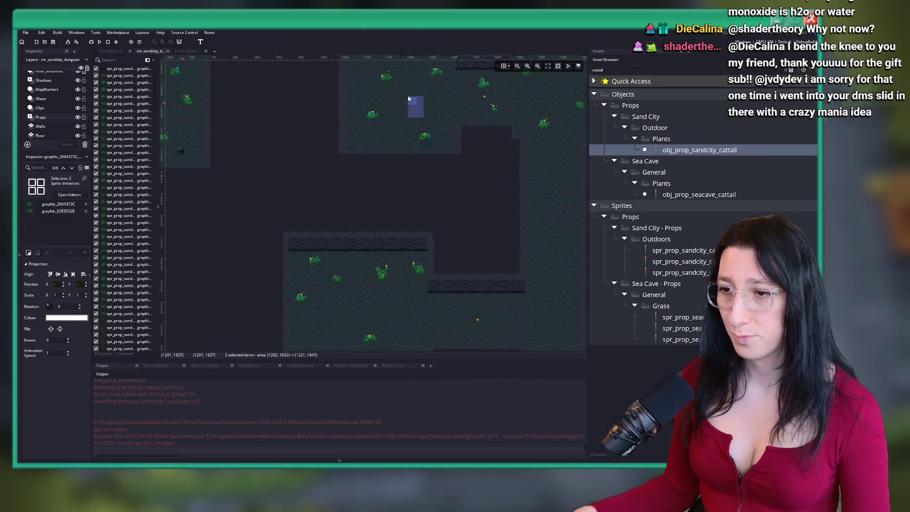
mouse_move(397, 130)
left_mouse_down()
mouse_move(363, 104)
mouse_move(375, 181)
left_mouse_up()
left_click_drag(401, 118, 367, 71)
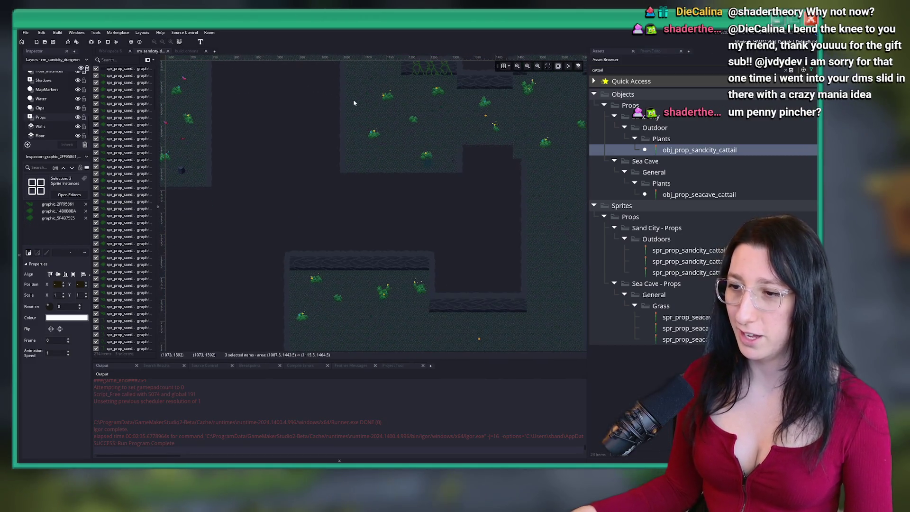
scroll(338, 102, "down", 3)
scroll(332, 193, "up", 3)
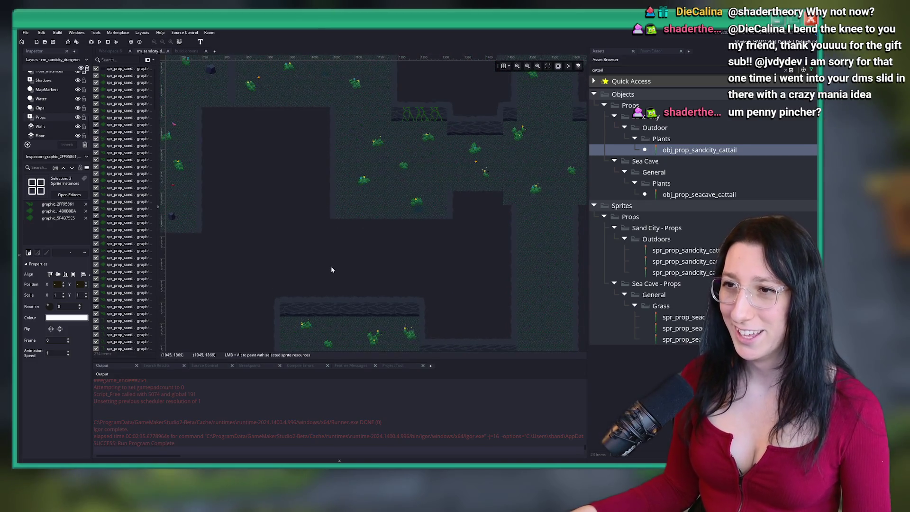
scroll(294, 74, "up", 4)
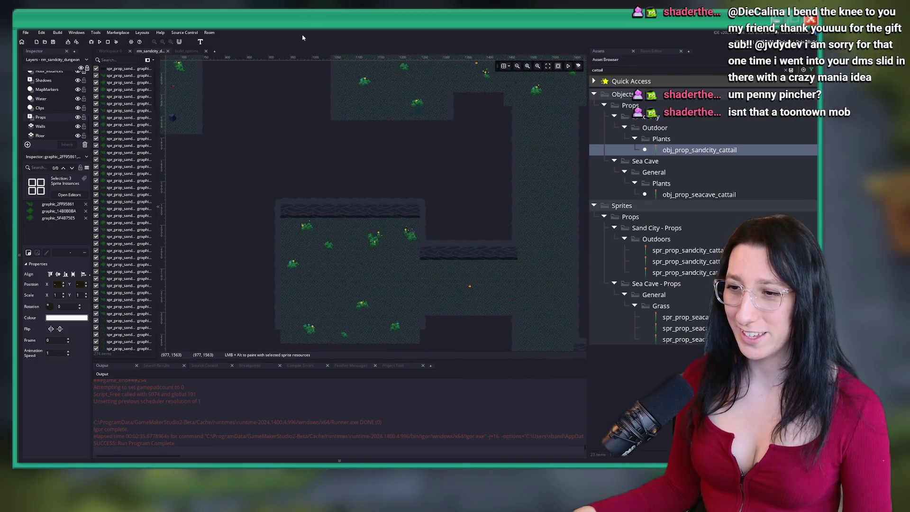
left_click_drag(303, 111, 251, 74)
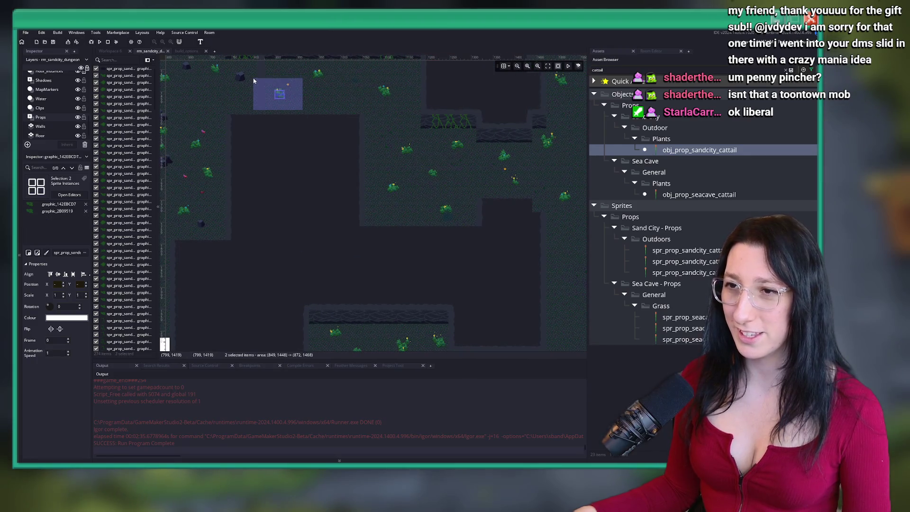
scroll(371, 143, "down", 4)
scroll(372, 142, "down", 3)
scroll(370, 209, "up", 5)
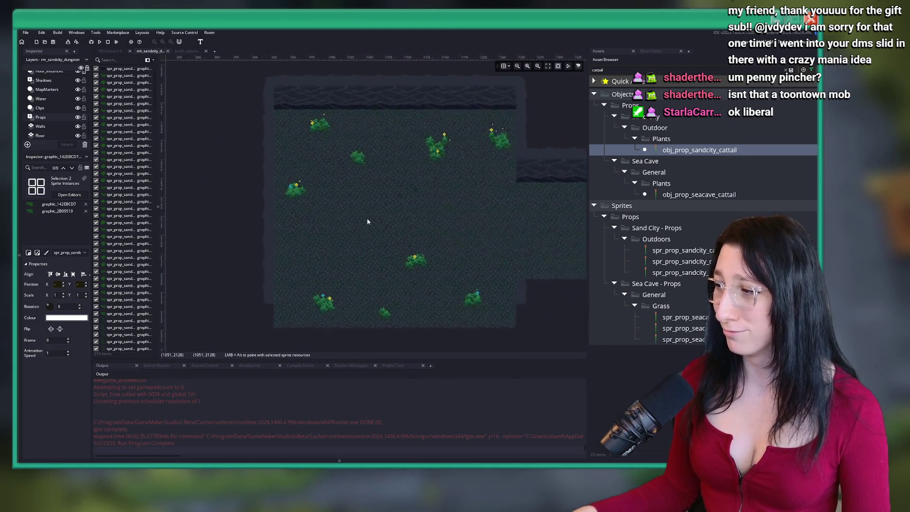
scroll(380, 186, "up", 4)
Paste the two plant sprites and move the copies into place
key("ctrl+v")
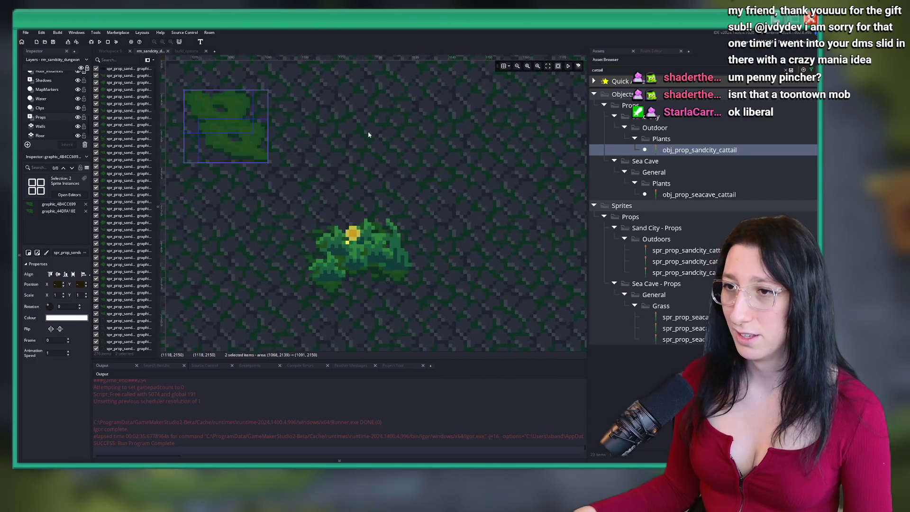
scroll(314, 198, "down", 6)
left_click_drag(314, 198, 373, 182)
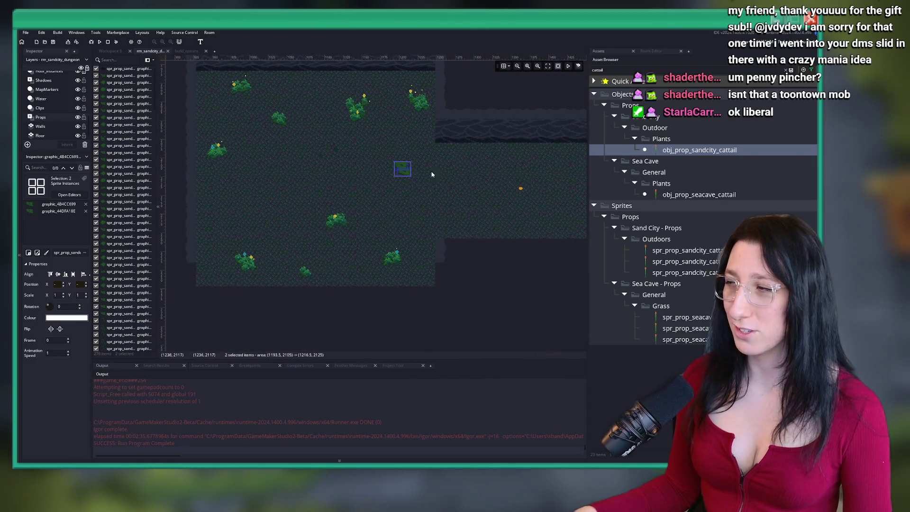
scroll(382, 209, "down", 4)
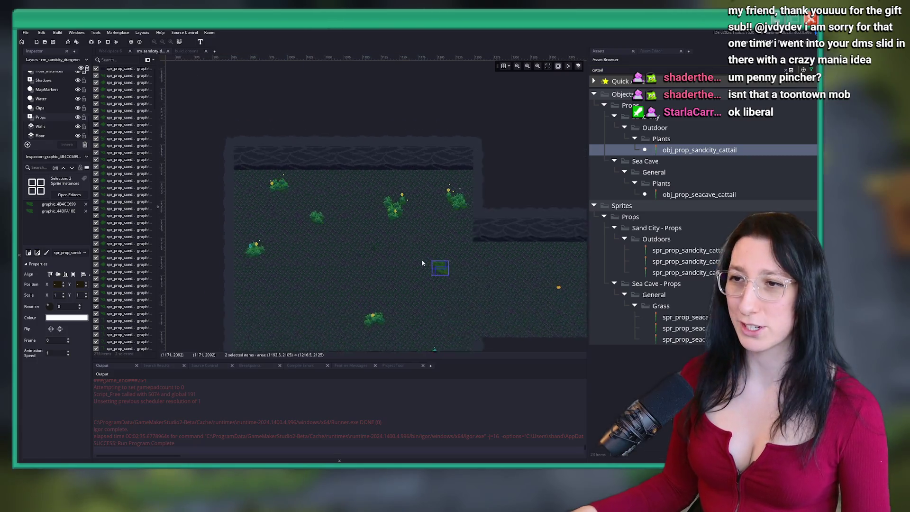
scroll(360, 150, "up", 3)
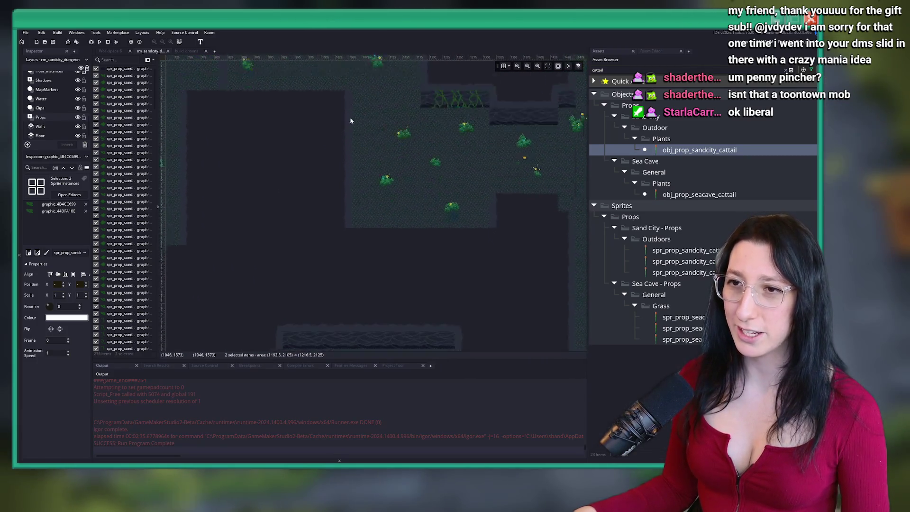
scroll(359, 150, "down", 3)
scroll(374, 136, "up", 3)
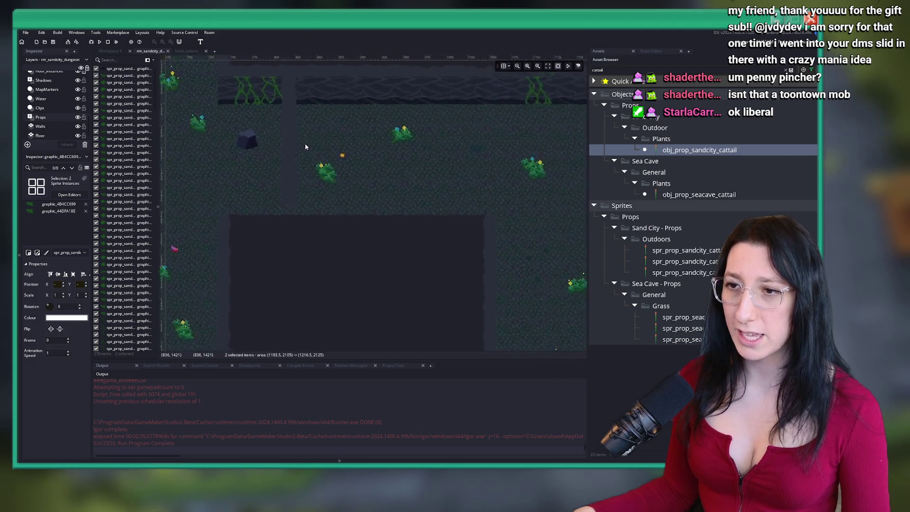
scroll(304, 144, "up", 3)
scroll(56, 113, "down", 2)
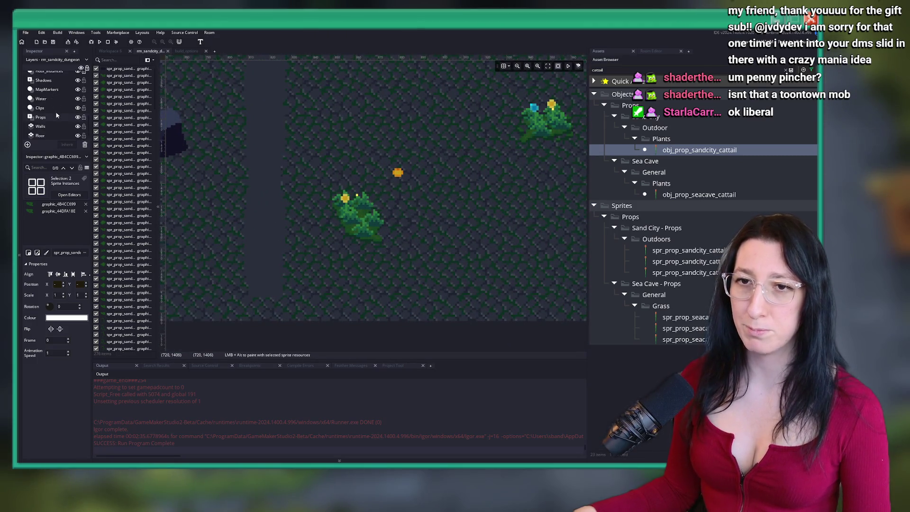
scroll(53, 102, "up", 1)
On Grass_Instances, select the eight-piece plant cluster, paste a copy and drop it elsewhere
left_click(53, 96)
left_click_drag(306, 192, 390, 243)
scroll(398, 235, "down", 5)
scroll(422, 270, "up", 5)
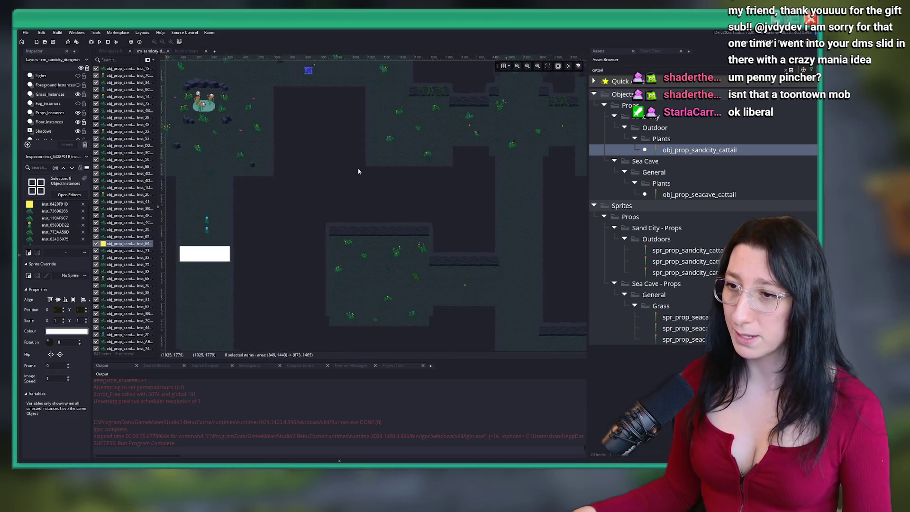
scroll(369, 189, "up", 3)
key("ctrl+v")
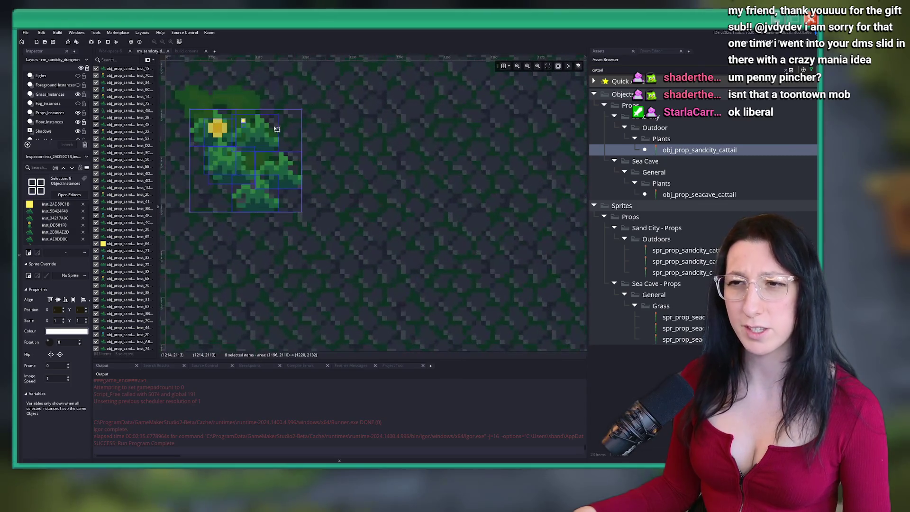
left_click(309, 159)
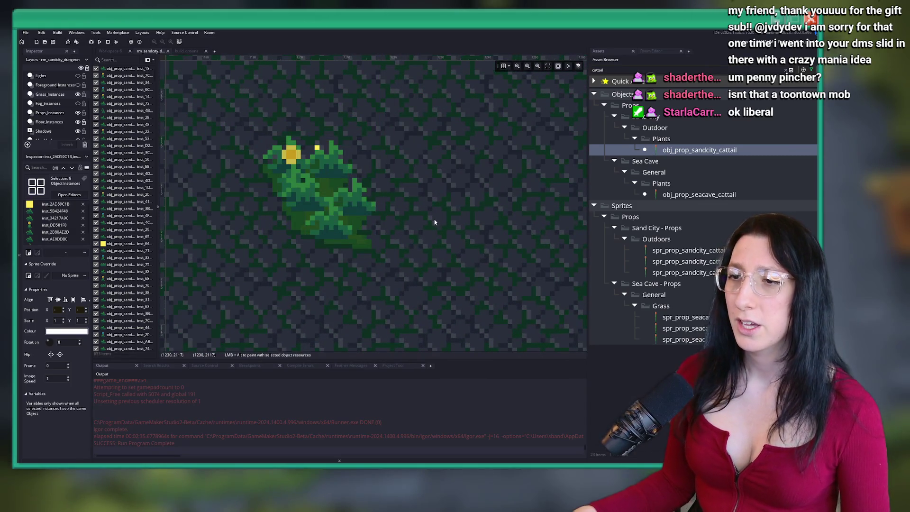
scroll(417, 246, "down", 6)
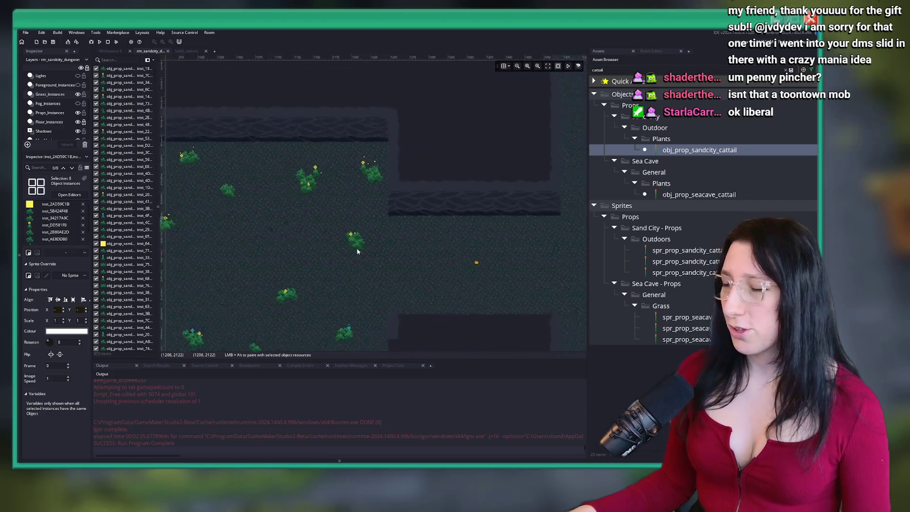
scroll(432, 206, "down", 2)
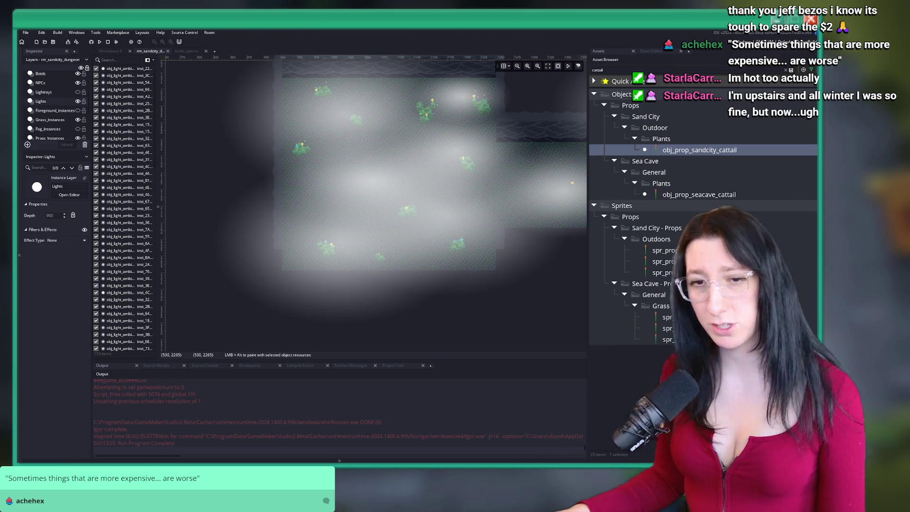
Briefly show and hide the light rays, then select an ambient light blob
scroll(325, 181, "down", 2)
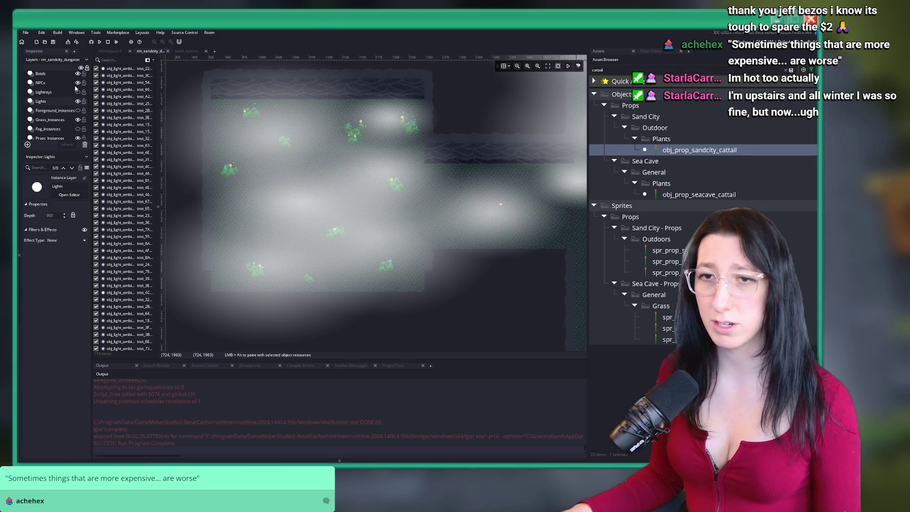
left_click(78, 92)
scroll(309, 150, "down", 2)
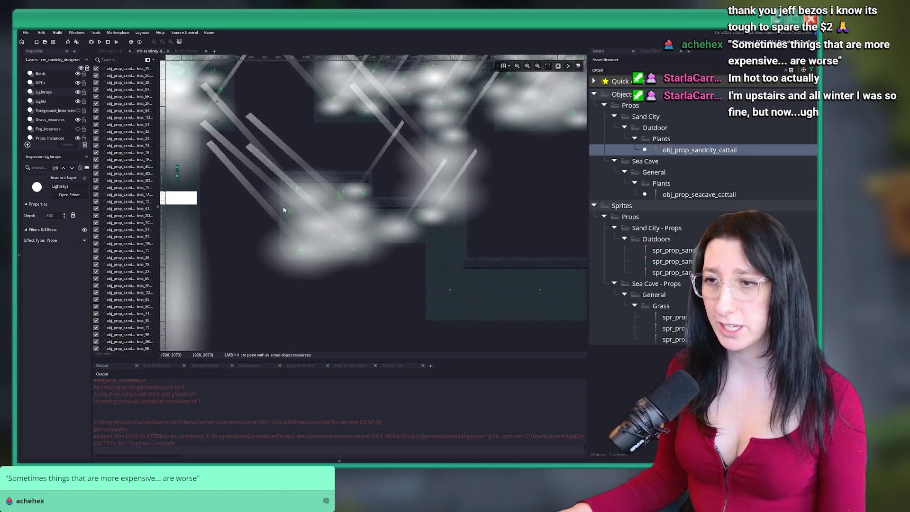
left_click(77, 92)
scroll(347, 173, "up", 2)
left_click(348, 173)
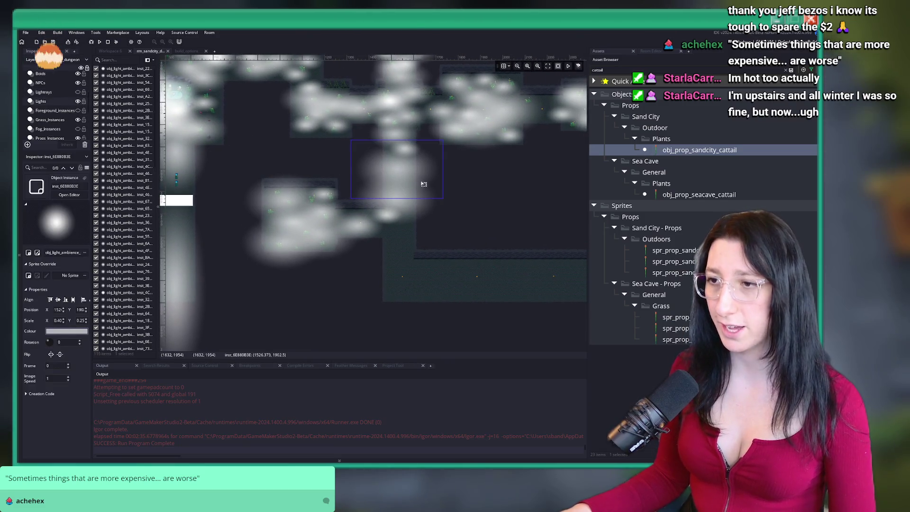
scroll(348, 173, "up", 2)
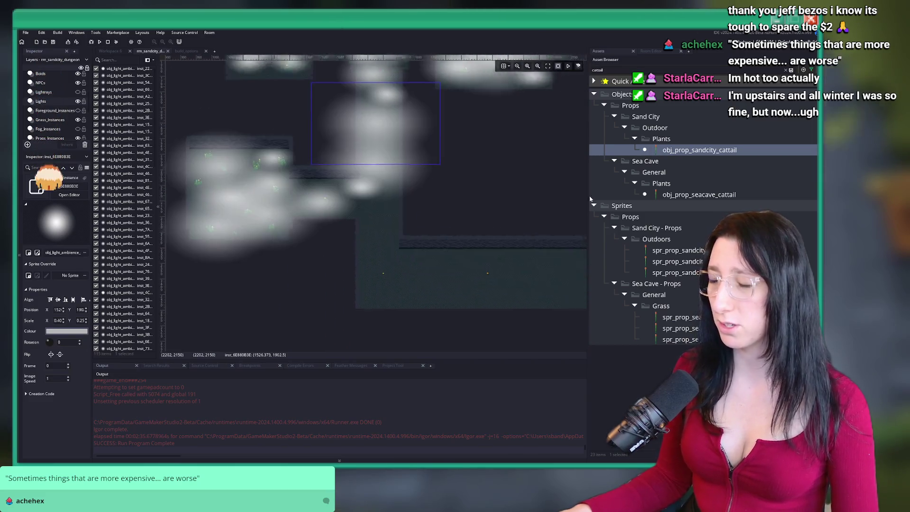
Move another light blob lower and place a duplicate further down the room
left_click(381, 188)
left_click_drag(380, 188, 380, 209)
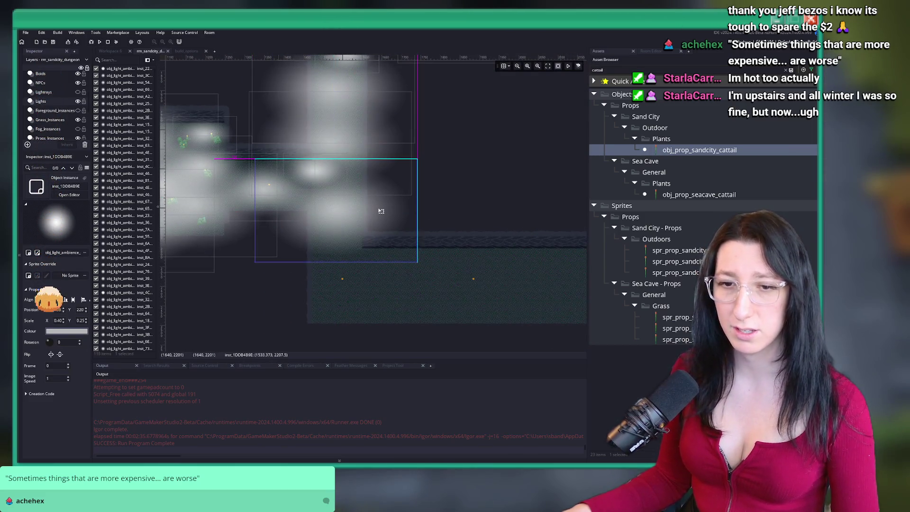
scroll(358, 215, "up", 2)
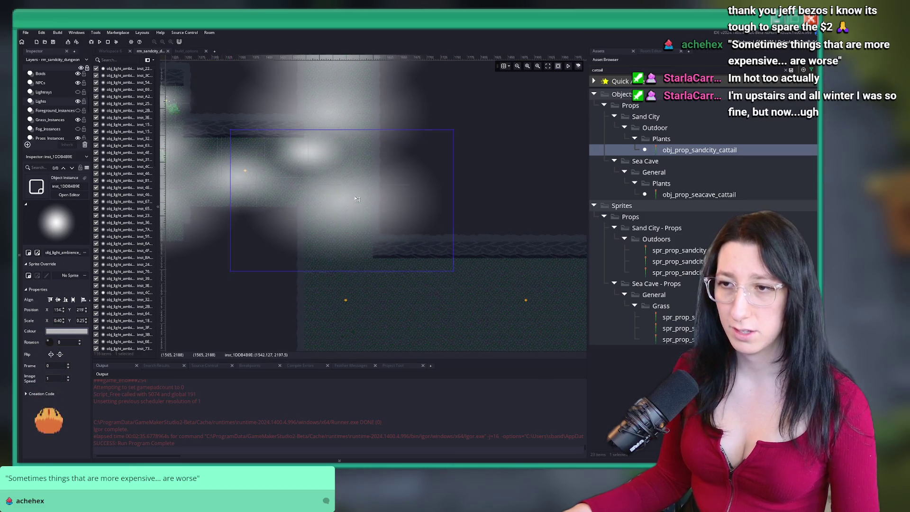
scroll(372, 228, "down", 2)
key("ctrl+d")
left_click_drag(370, 221, 376, 259)
scroll(377, 259, "down", 2)
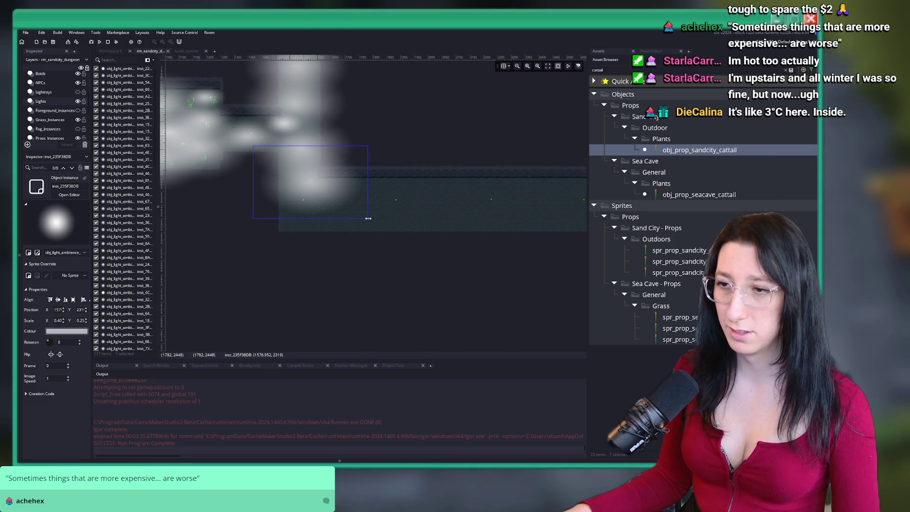
left_click_drag(369, 220, 345, 207)
Duplicate a light blob again and scale it to about 0.59 x 0.28 over the corridor
key("ctrl+d")
mouse_move(314, 176)
left_mouse_down()
mouse_move(338, 198)
mouse_move(321, 194)
left_mouse_up()
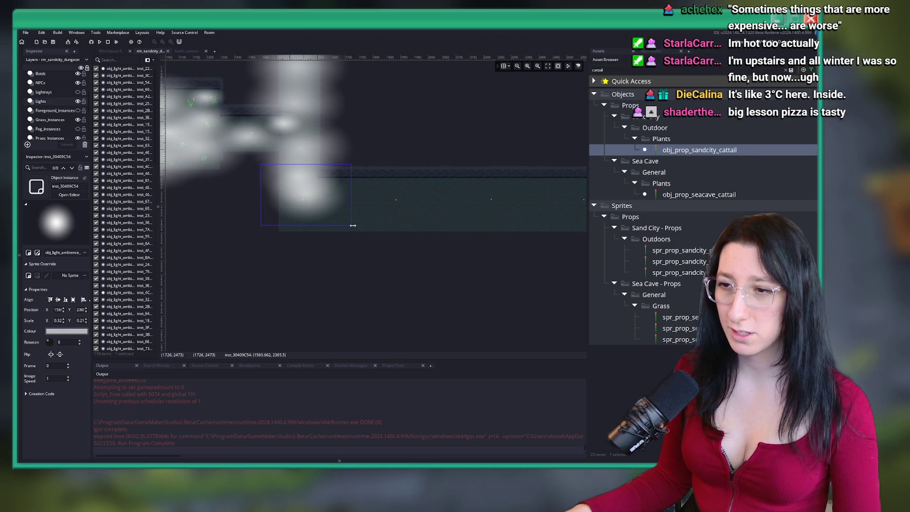
mouse_move(352, 227)
left_mouse_down()
mouse_move(402, 254)
mouse_move(392, 229)
mouse_move(360, 229)
left_mouse_up()
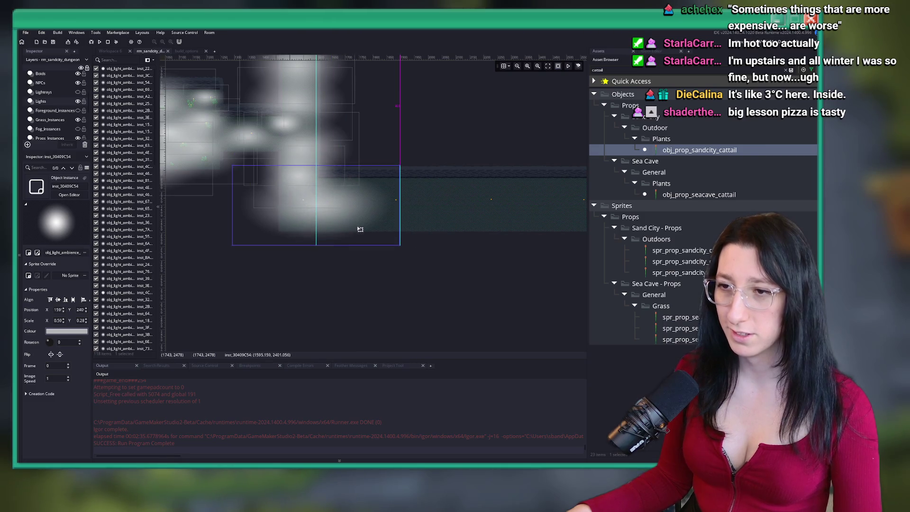
scroll(385, 190, "up", 2)
left_click(78, 101)
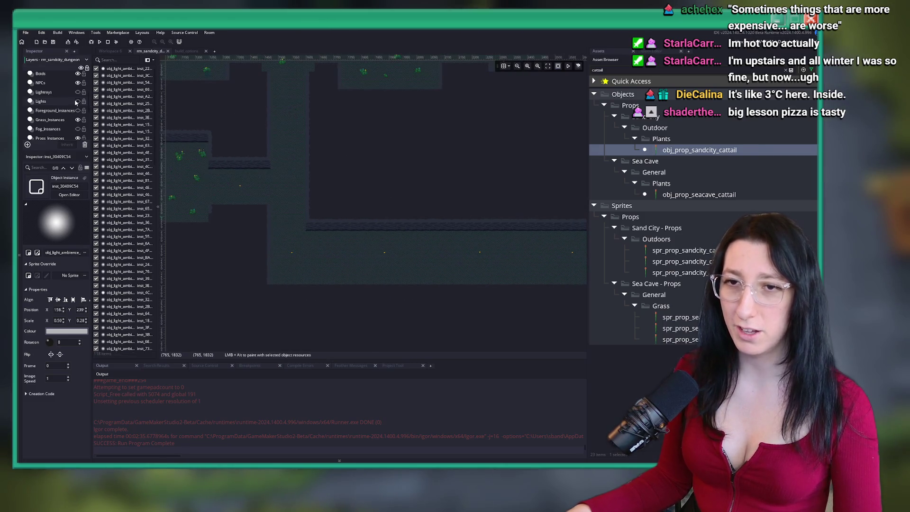
Duplicate an existing light ray into a new spot and rotate the copy to a shallower angle
left_click(69, 92)
left_click(78, 92)
left_click(78, 101)
left_click(205, 152)
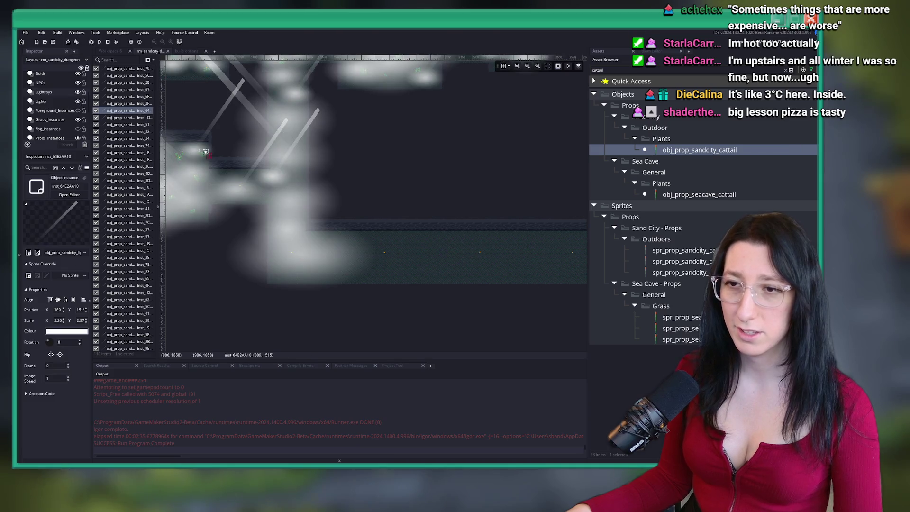
scroll(283, 145, "down", 3)
mouse_move(302, 179)
left_mouse_down()
mouse_move(457, 182)
mouse_move(462, 194)
left_mouse_up()
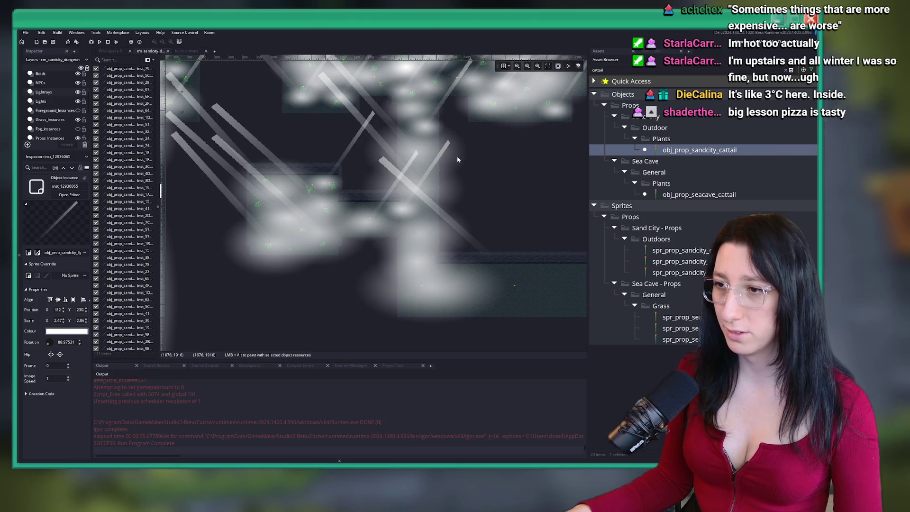
left_click(453, 217)
mouse_move(459, 157)
left_mouse_down()
mouse_move(479, 199)
mouse_move(426, 253)
mouse_move(412, 236)
mouse_move(412, 199)
mouse_move(439, 255)
mouse_move(380, 196)
left_mouse_up()
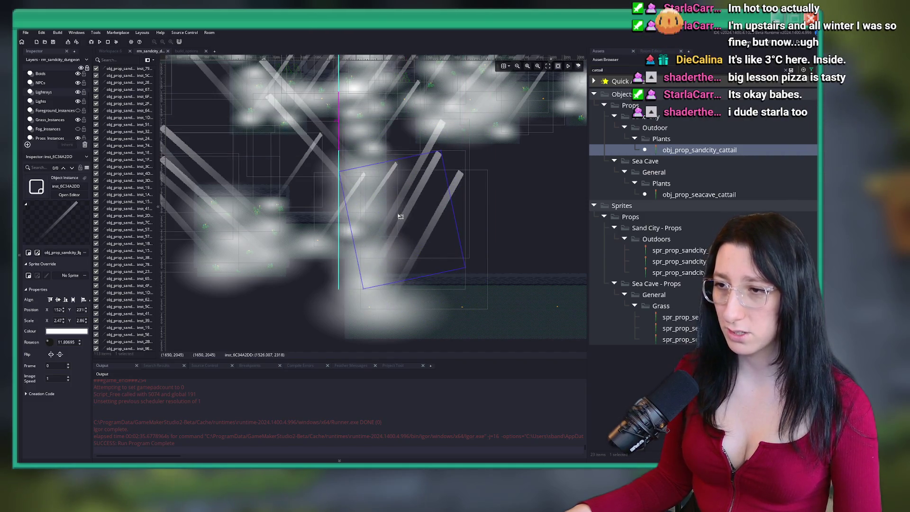
scroll(440, 218, "down", 3)
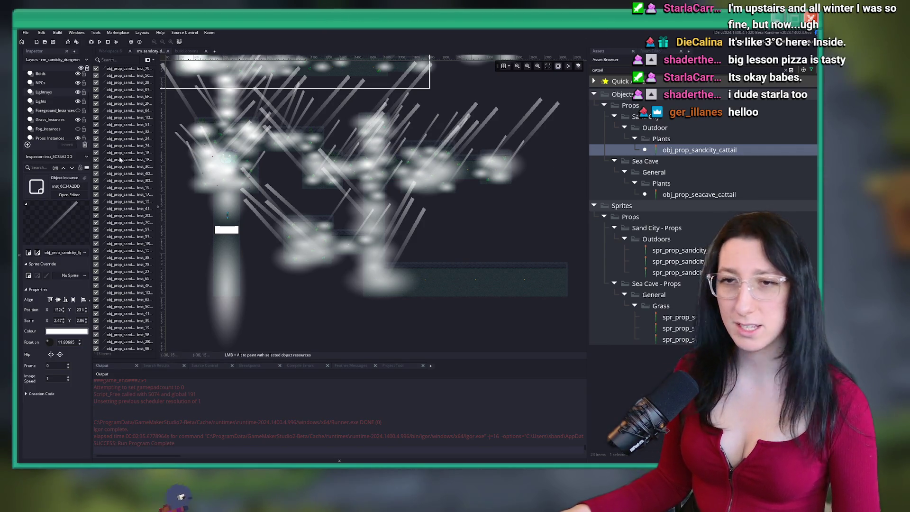
Hide the Lightrays and Lights layers, then select the Props layer and a cattail sprite
left_click(77, 92)
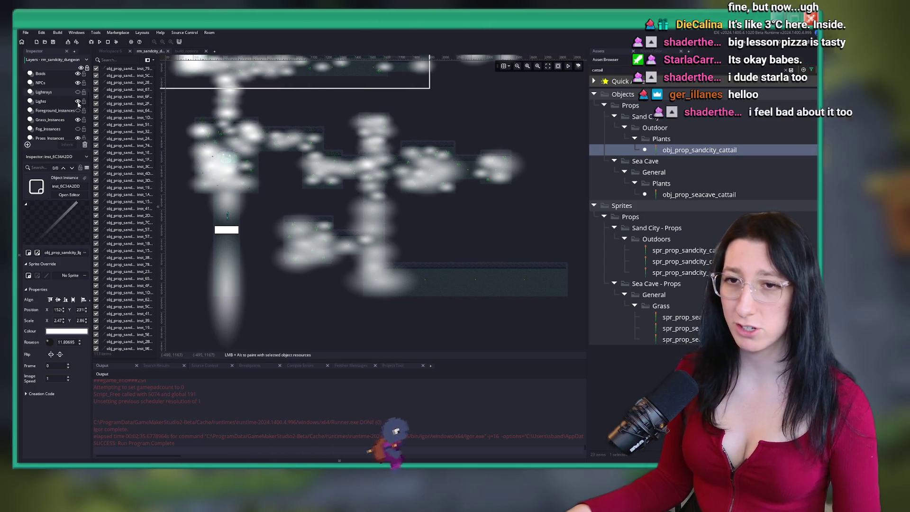
left_click(77, 102)
scroll(57, 105, "down", 1)
left_click(57, 114)
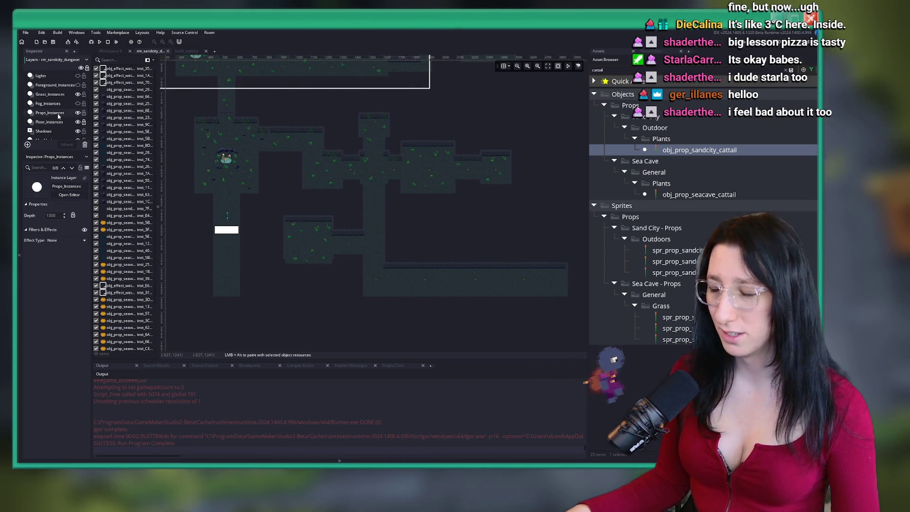
scroll(165, 124, "left", 1)
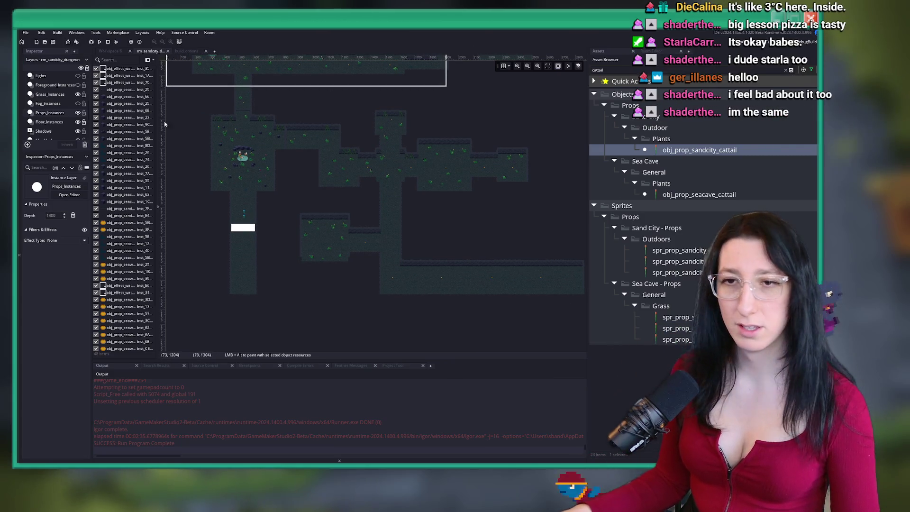
scroll(52, 104, "down", 2)
left_click(40, 118)
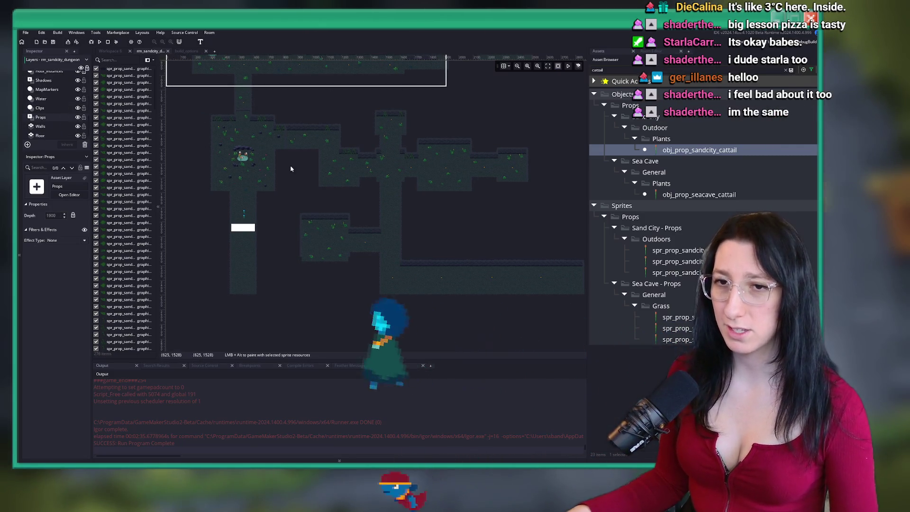
scroll(363, 237, "up", 6)
left_click(365, 242)
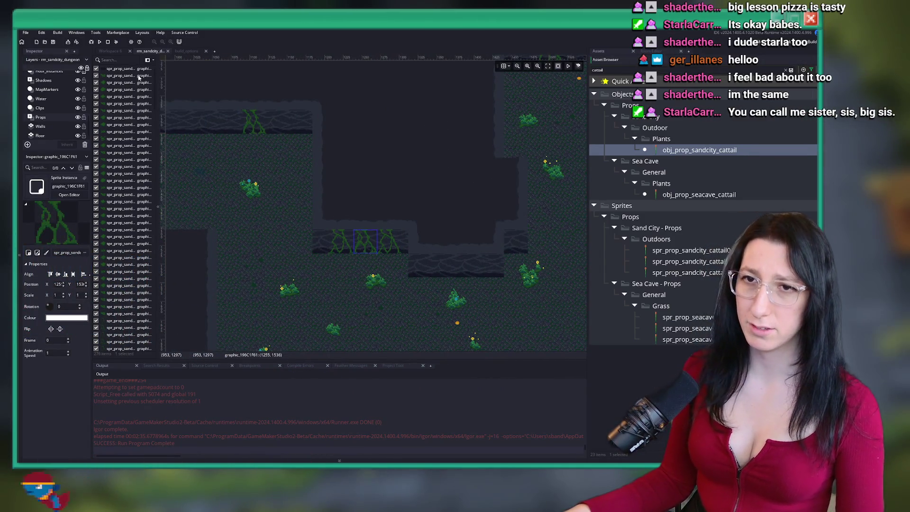
mouse_move(90, 253)
left_mouse_down()
mouse_move(147, 249)
mouse_move(129, 247)
left_mouse_up()
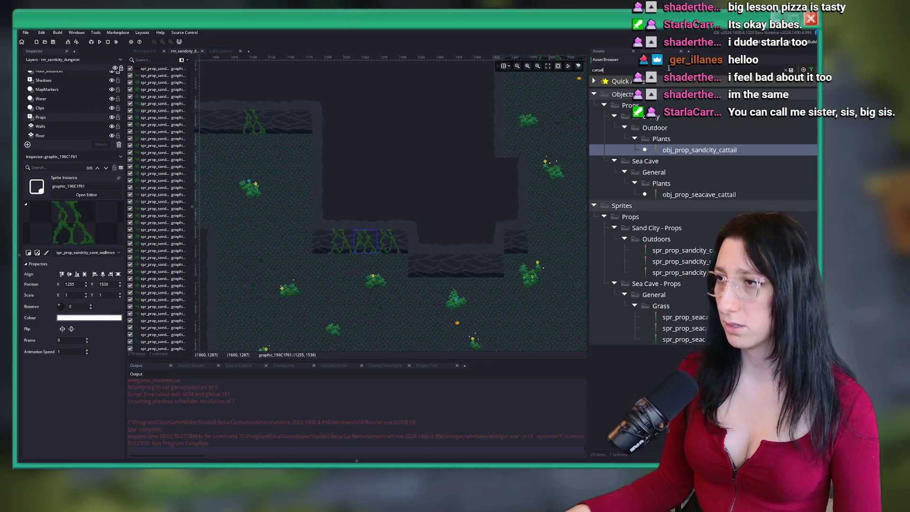
Search the assets for 'wallmoss0' and place a cave wall moss sprite on the wall
key("ctrl+a")
type("wallmoss0")
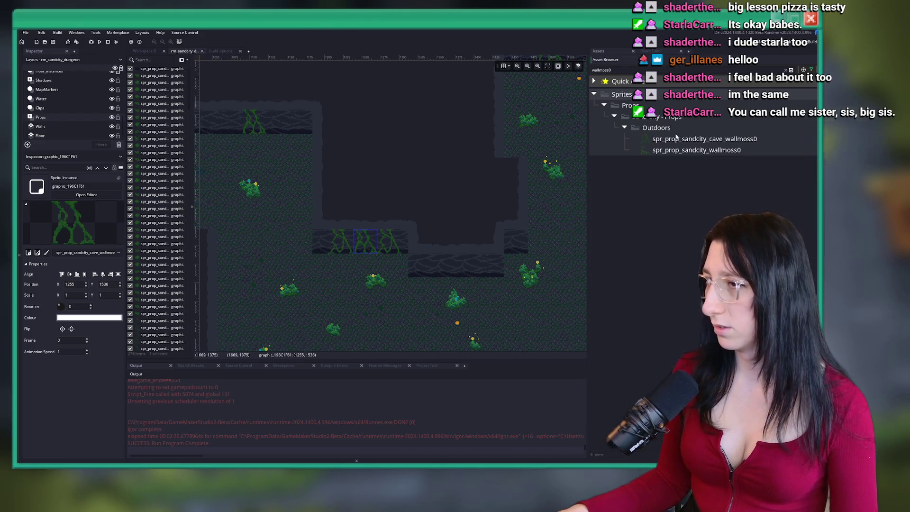
left_click(677, 138)
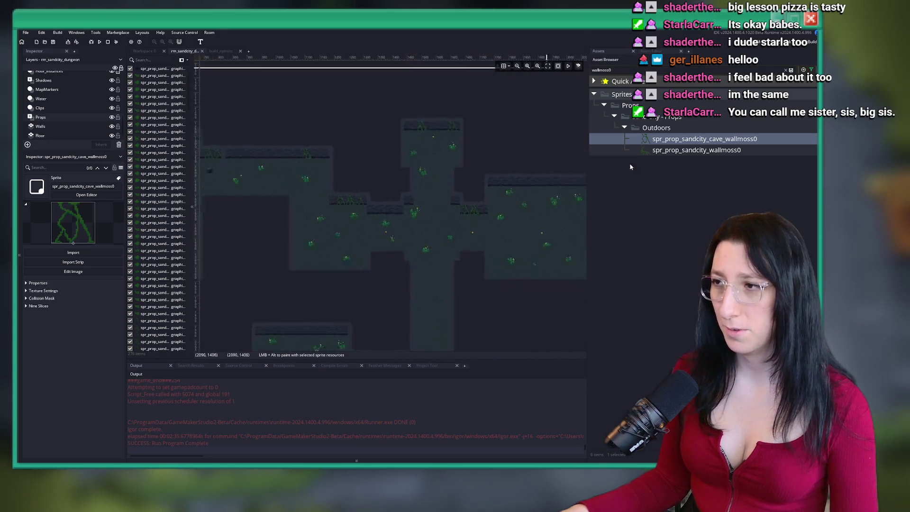
key("Down")
scroll(507, 218, "up", 3)
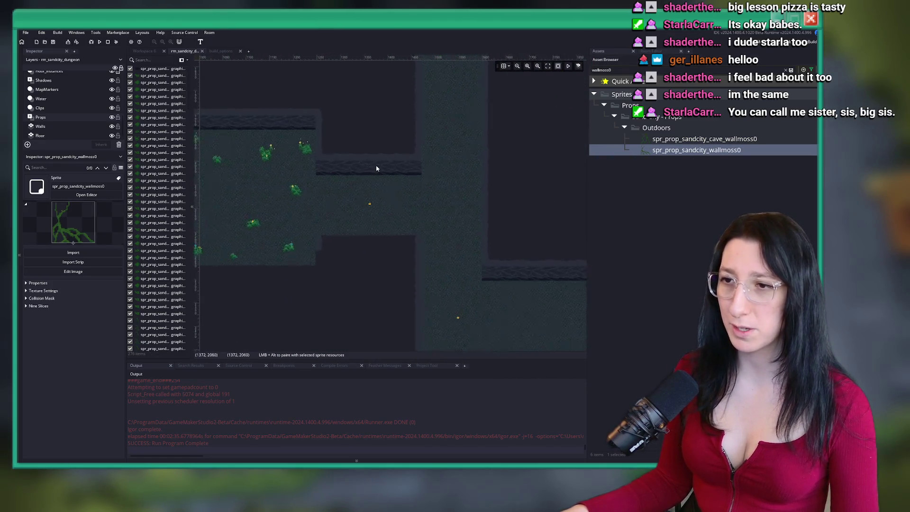
scroll(376, 168, "up", 6)
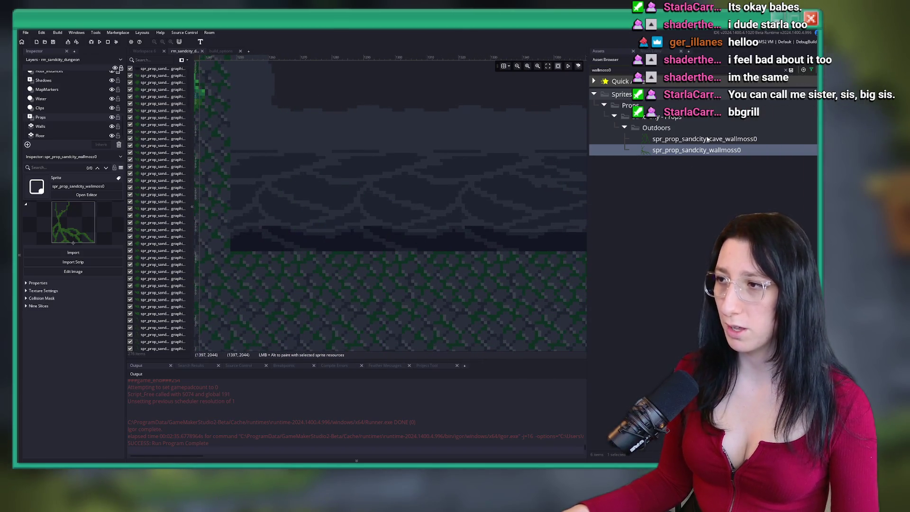
left_click(791, 70)
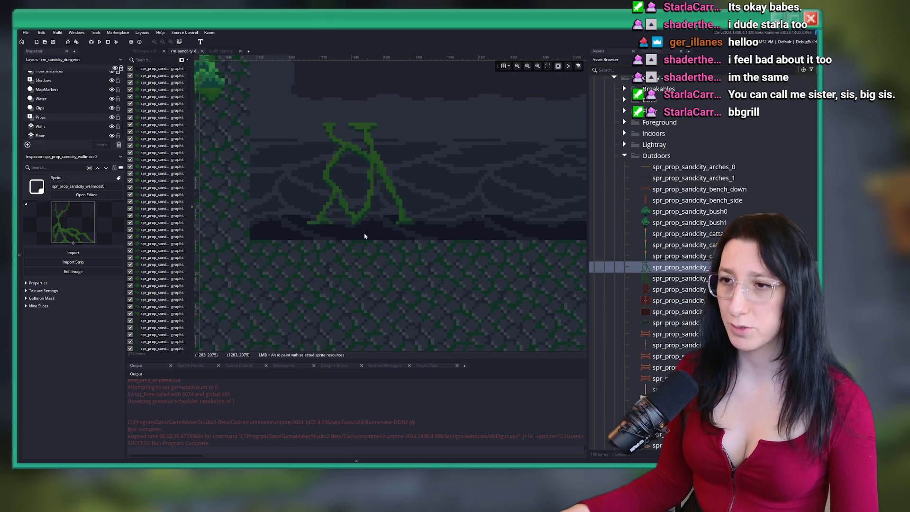
left_click(370, 245)
Place a second wall moss variant beside the first and flip it horizontally
scroll(380, 271, "down", 5)
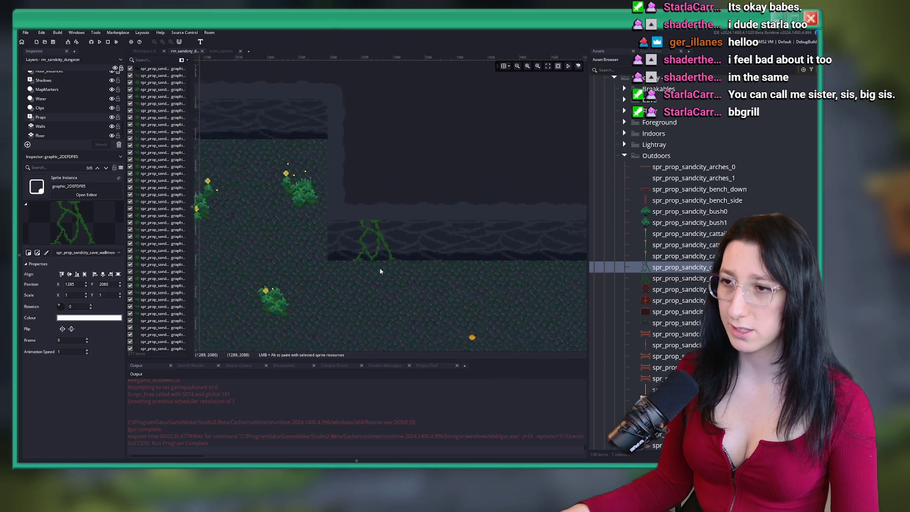
left_click(696, 278)
scroll(426, 242, "up", 5)
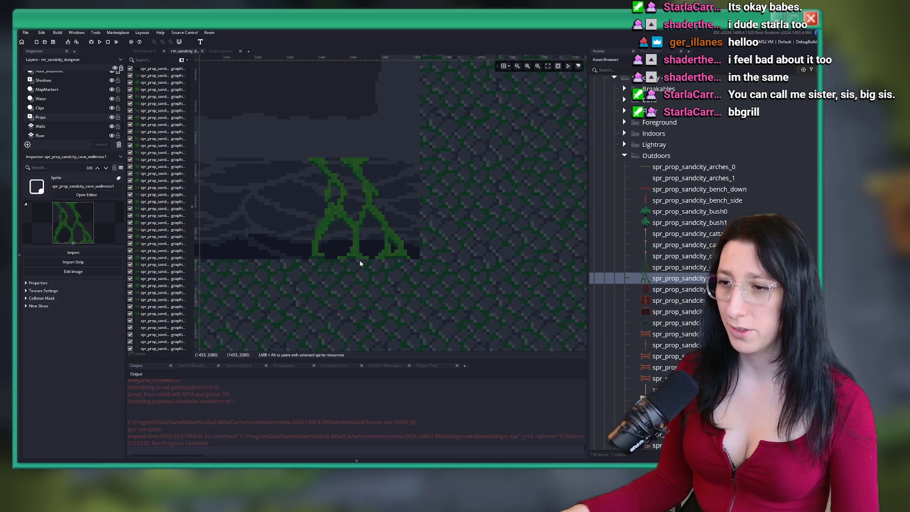
left_click(363, 251)
scroll(366, 247, "up", 3)
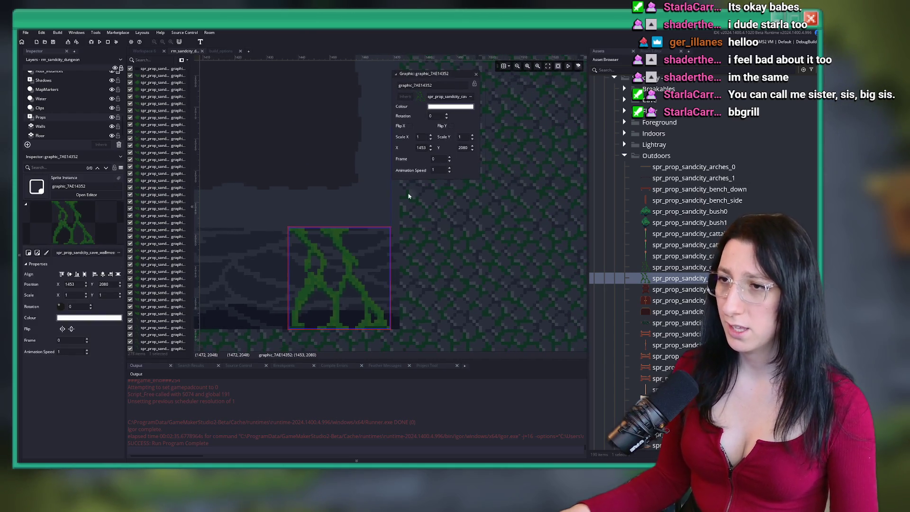
left_click(409, 126)
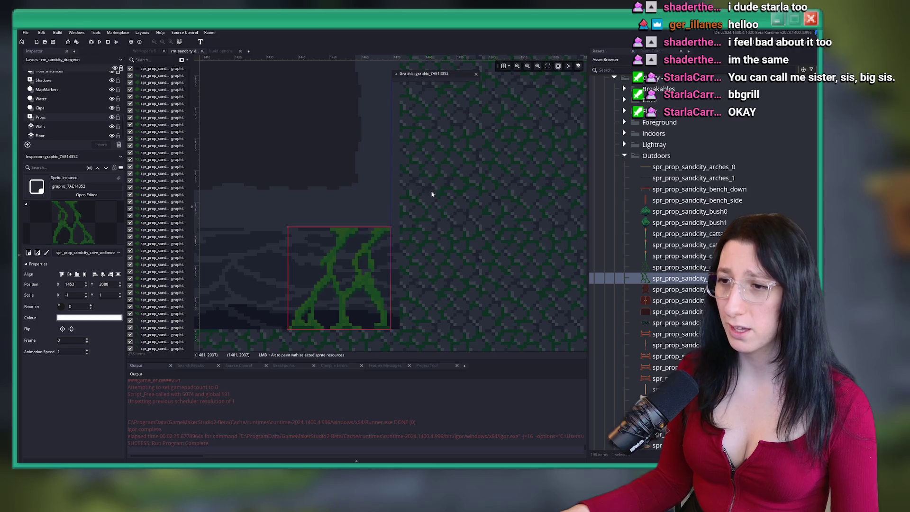
scroll(433, 190, "down", 5)
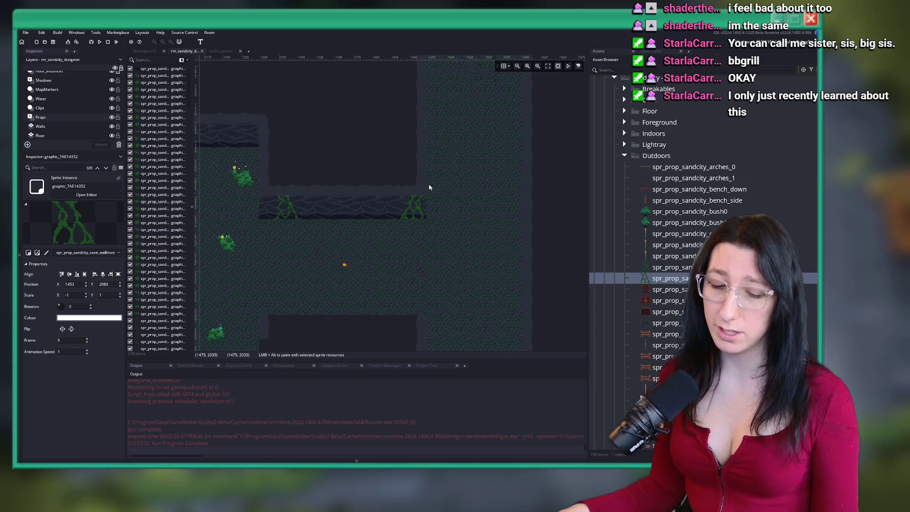
Place two more moss vines further along the upper cave wall
left_click_drag(296, 194, 409, 210)
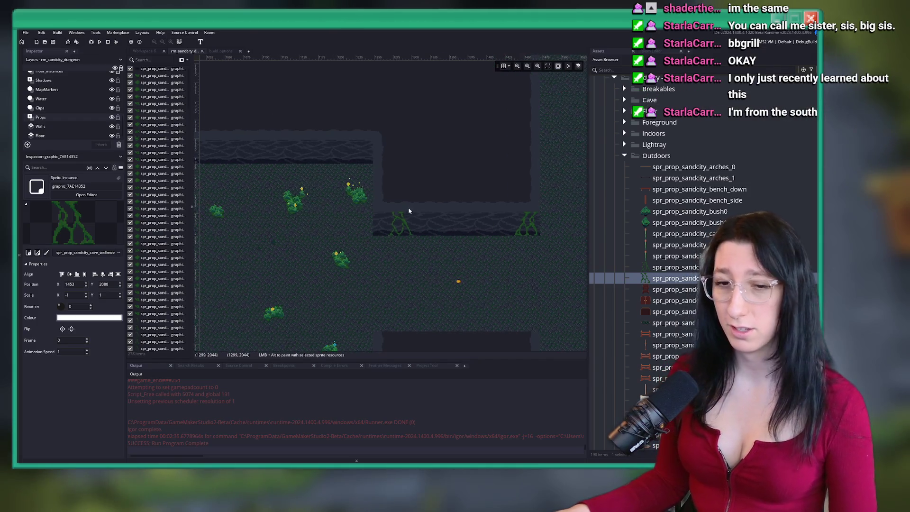
mouse_move(344, 134)
left_mouse_down()
mouse_move(396, 148)
mouse_move(315, 153)
left_mouse_up()
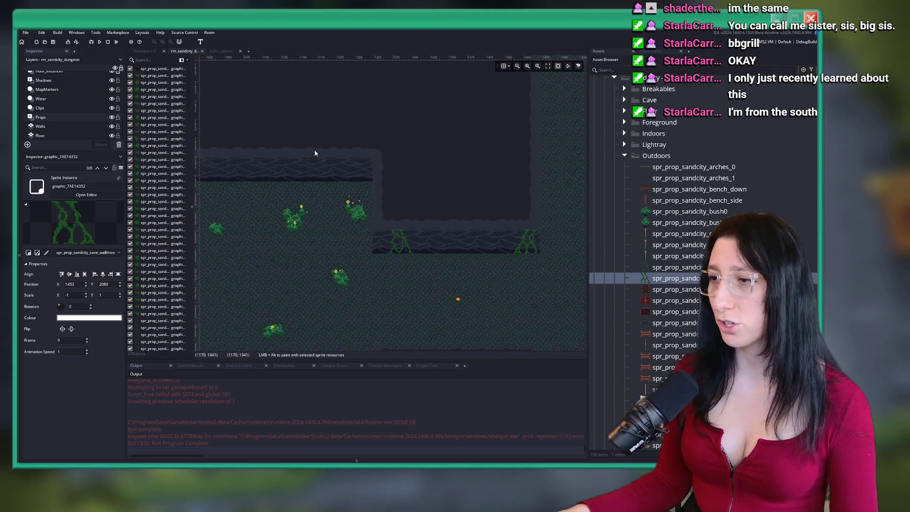
left_click_drag(398, 198, 503, 206)
scroll(341, 163, "up", 5)
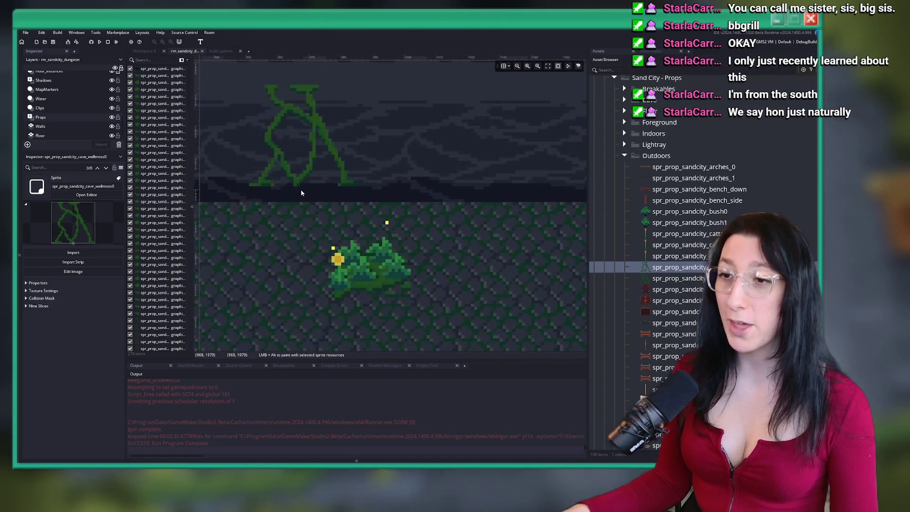
left_click(279, 205)
scroll(279, 205, "down", 6)
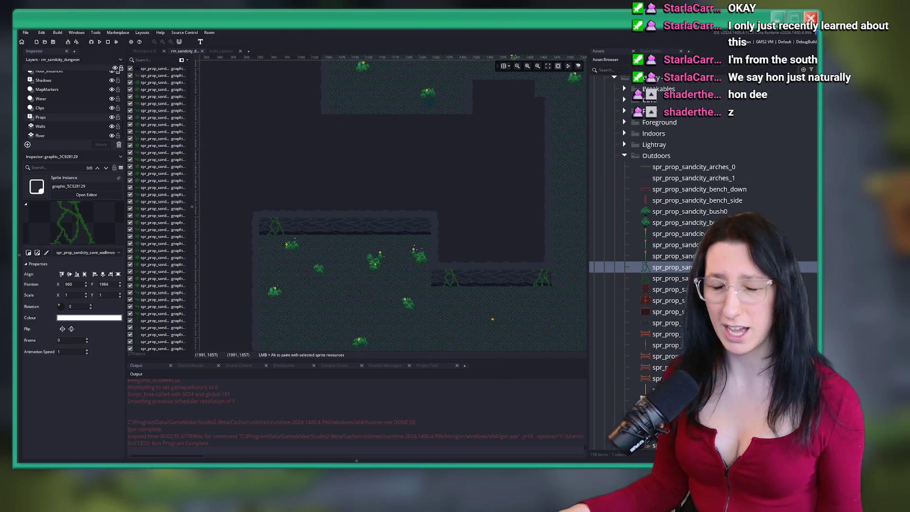
scroll(335, 246, "up", 3)
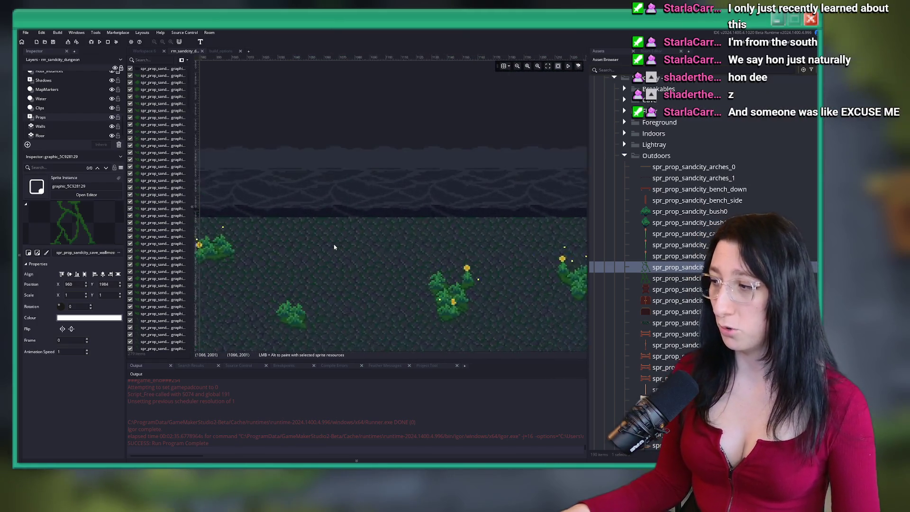
scroll(334, 247, "up", 4)
left_click(433, 259, "alt")
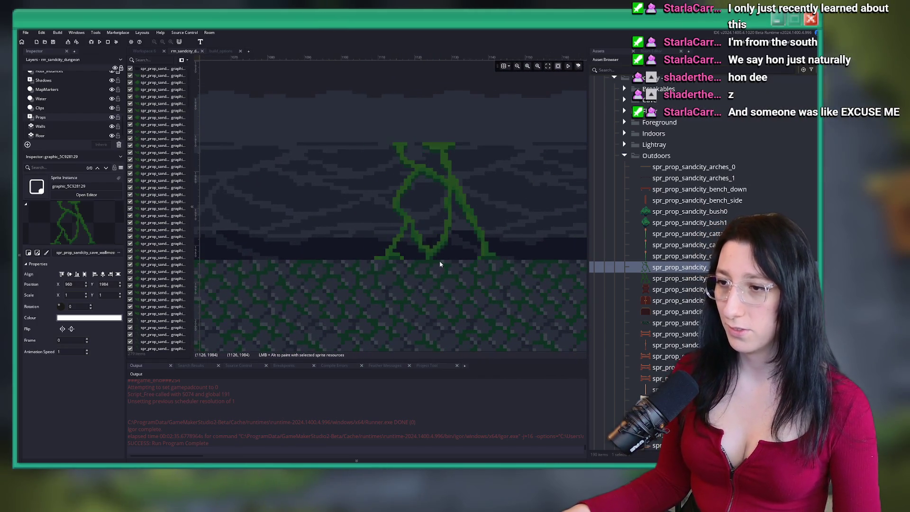
scroll(315, 255, "down", 5)
Flip the newest vine horizontally so its Scale X becomes -1
double_click(342, 252)
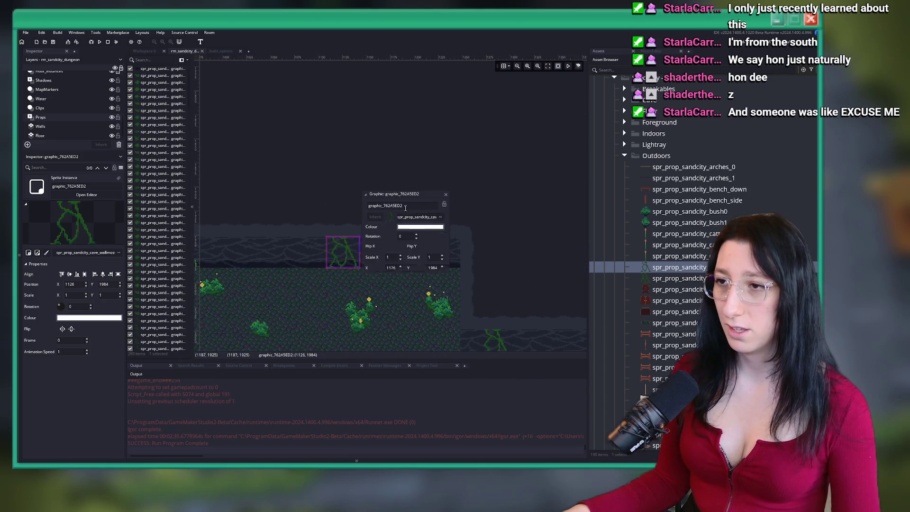
left_click(396, 246)
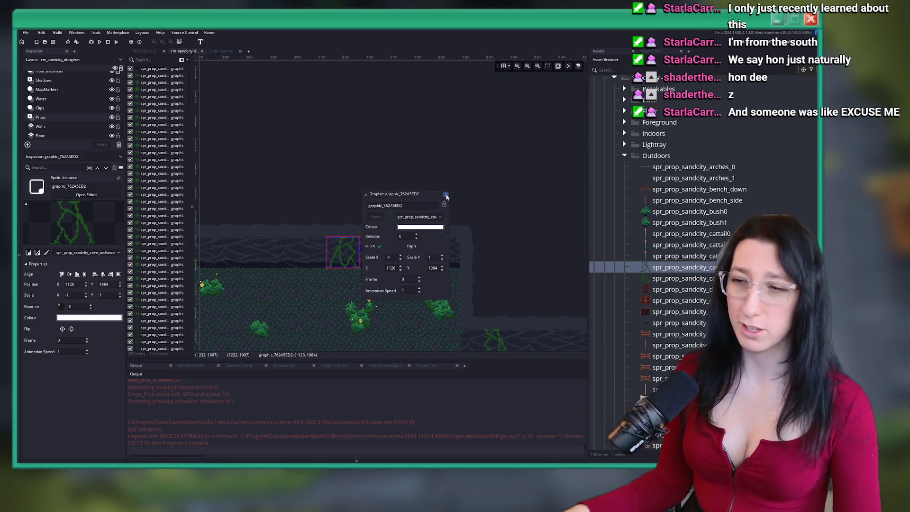
left_click(365, 194)
left_click_drag(358, 191, 463, 159)
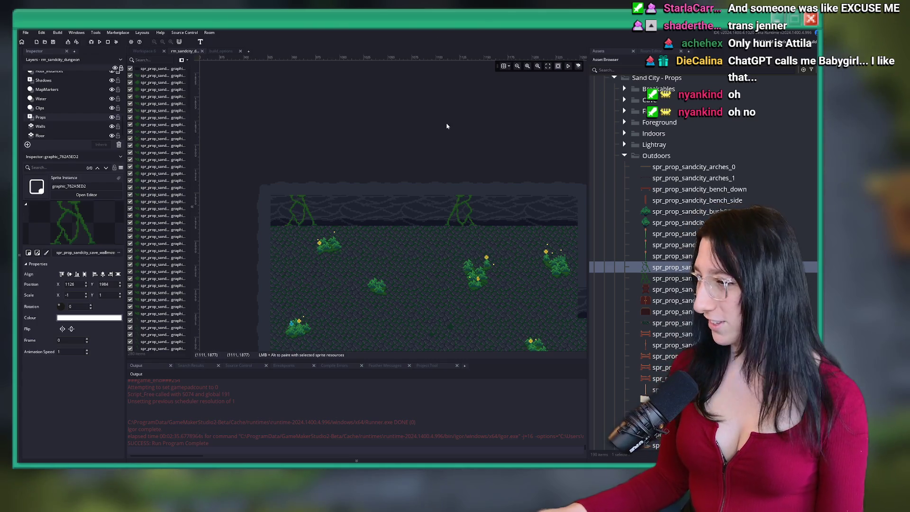
Switch to the next wall-moss variant, place a vine on the cave wall, and nudge it into position
key("Down")
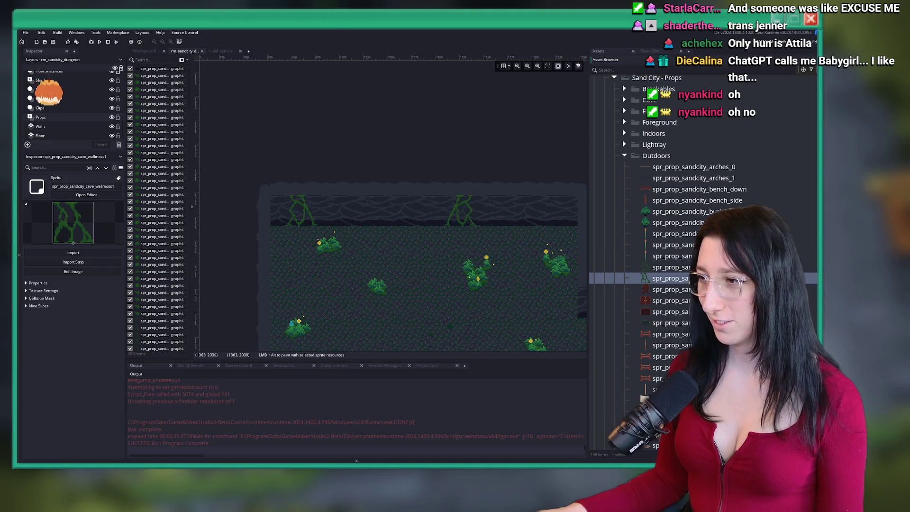
left_click_drag(445, 258, 411, 247)
scroll(412, 247, "up", 3)
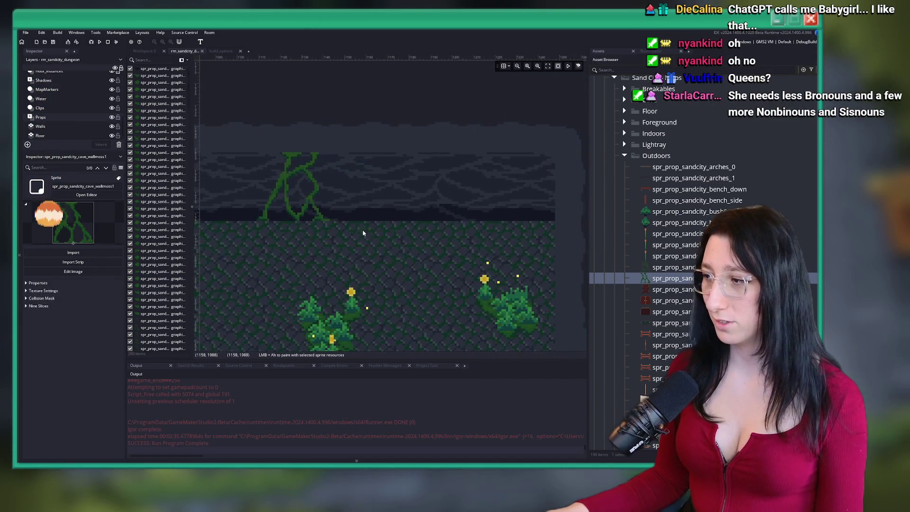
left_click(360, 222, "alt")
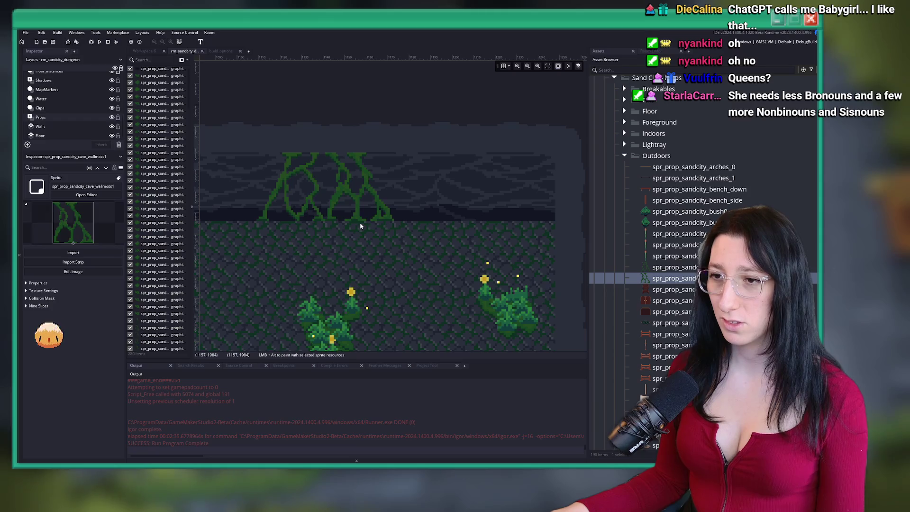
scroll(341, 225, "up", 1)
scroll(341, 225, "up", 1)
mouse_move(362, 186)
left_mouse_down()
mouse_move(379, 183)
mouse_move(372, 184)
left_mouse_up()
scroll(364, 205, "down", 6)
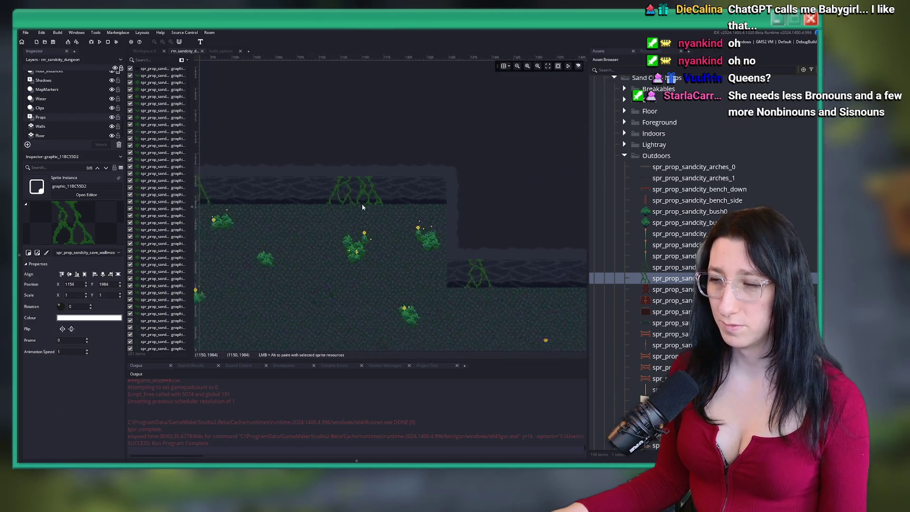
Hang two large moss vines side by side on the wall area further left
left_click_drag(412, 220, 326, 189)
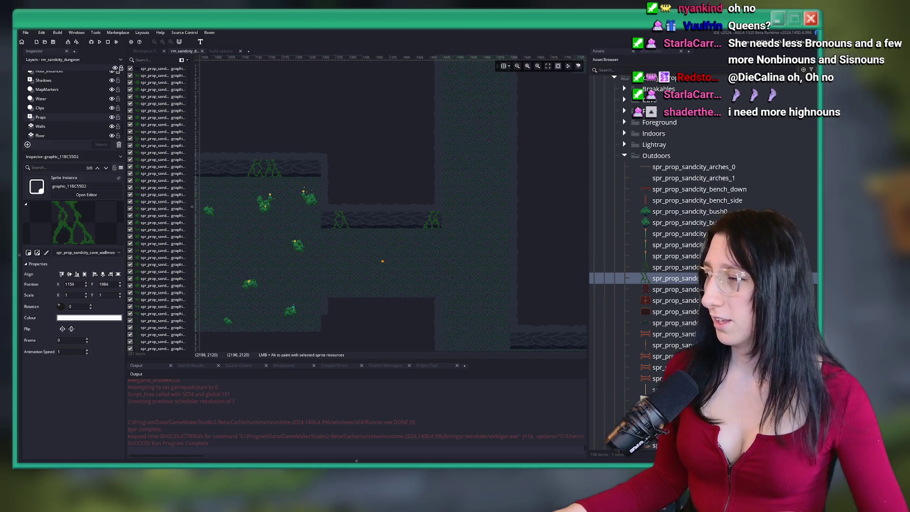
scroll(405, 218, "down", 5)
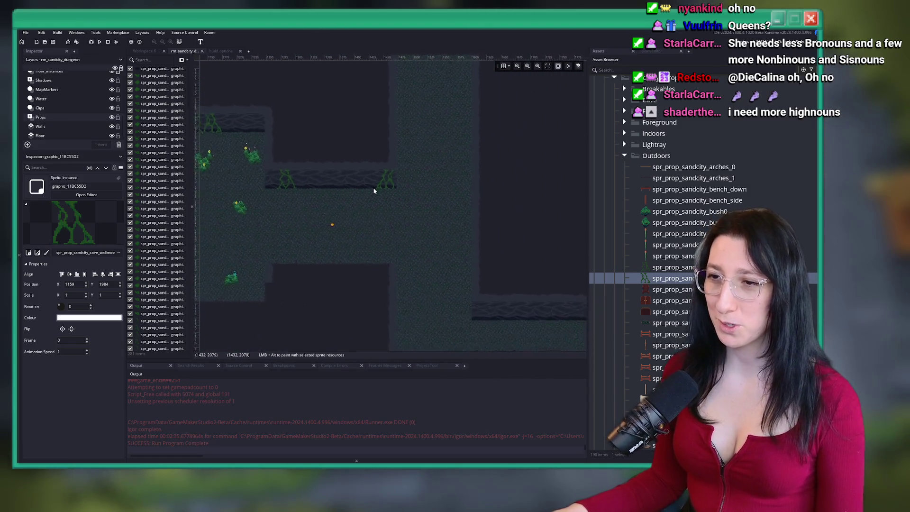
scroll(300, 158, "down", 2)
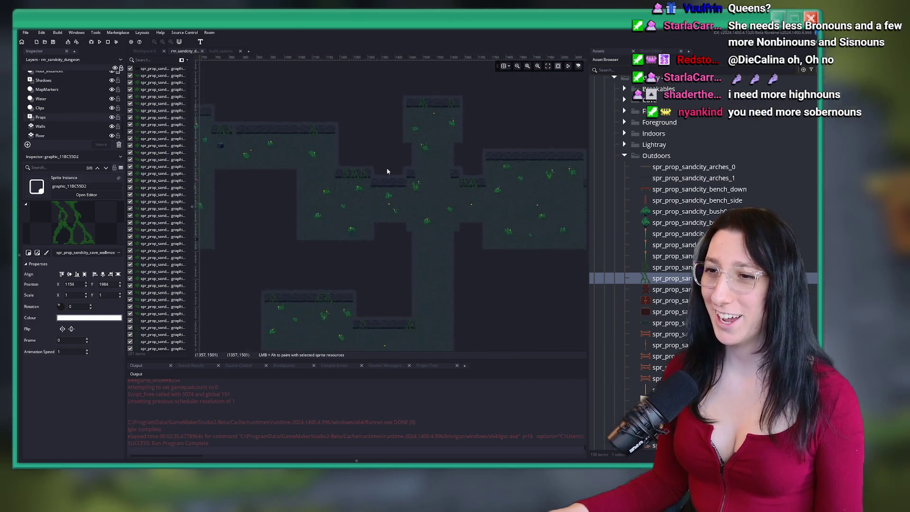
scroll(387, 169, "up", 10)
scroll(397, 237, "up", 3)
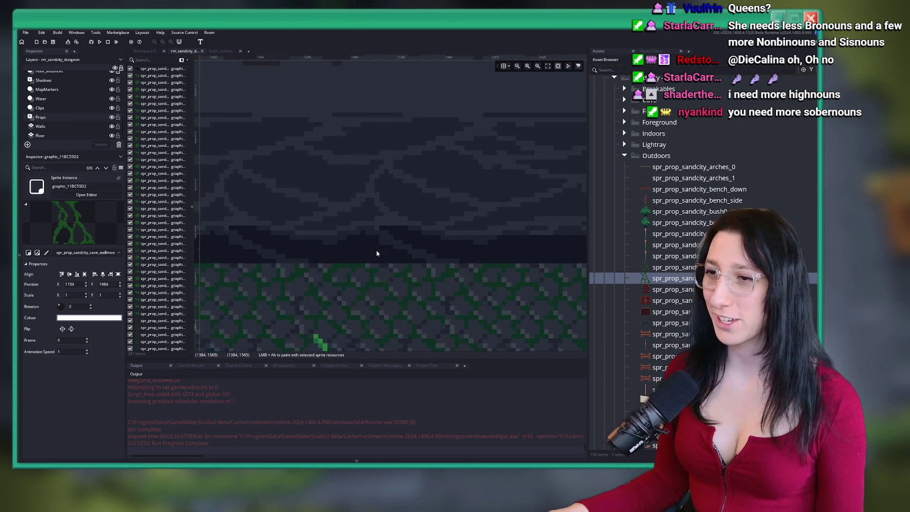
left_click(398, 263, "alt")
scroll(398, 267, "down", 4)
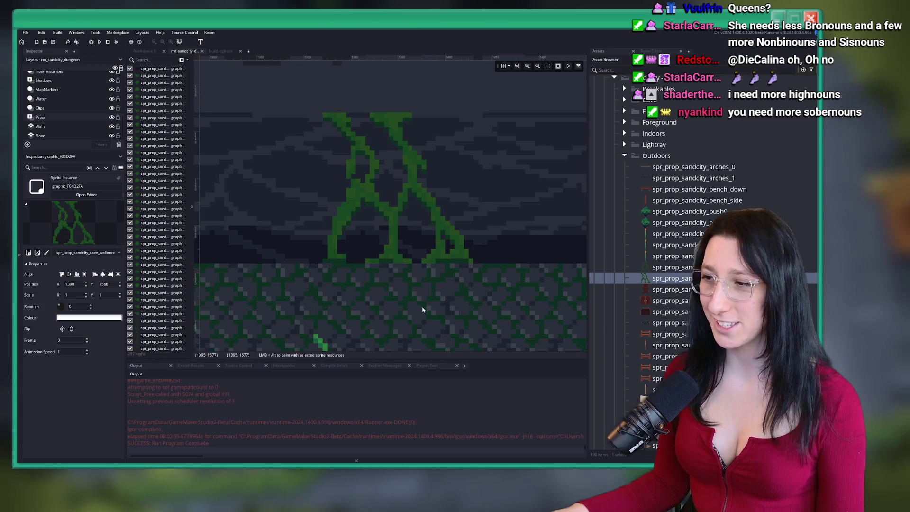
scroll(436, 253, "up", 3)
scroll(437, 254, "up", 3)
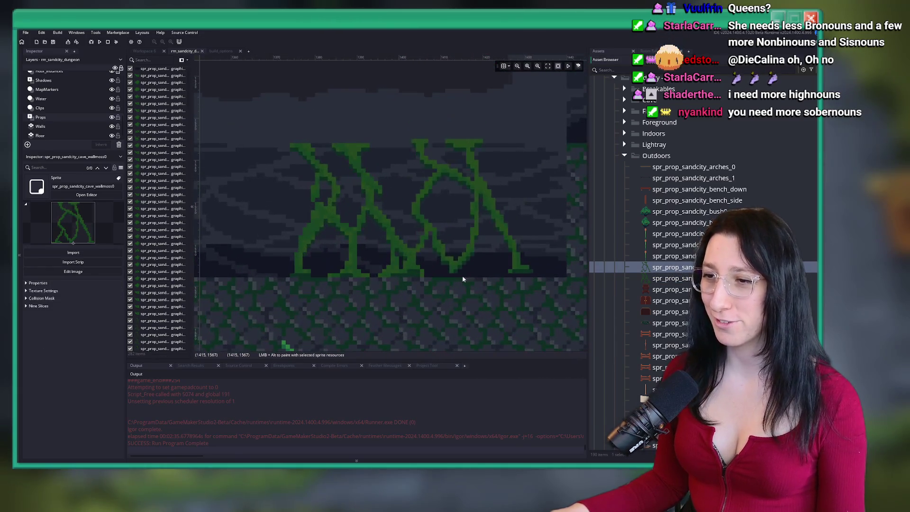
left_click(498, 277, "alt")
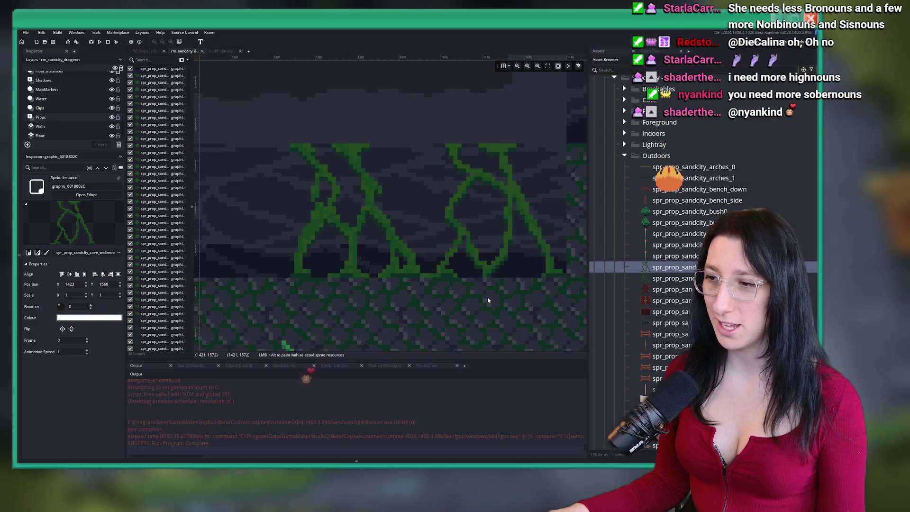
scroll(414, 246, "down", 5)
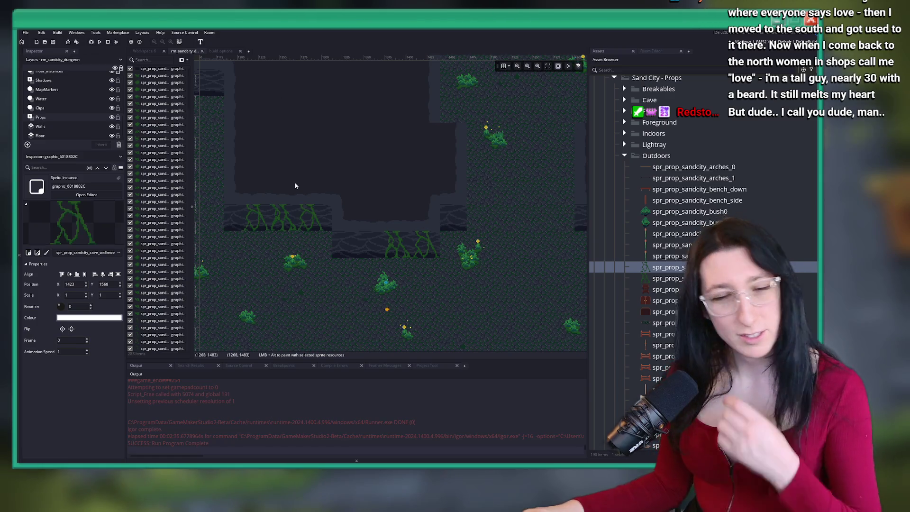
Place a moss vine on the upper right-hand cave wall
scroll(297, 256, "down", 3)
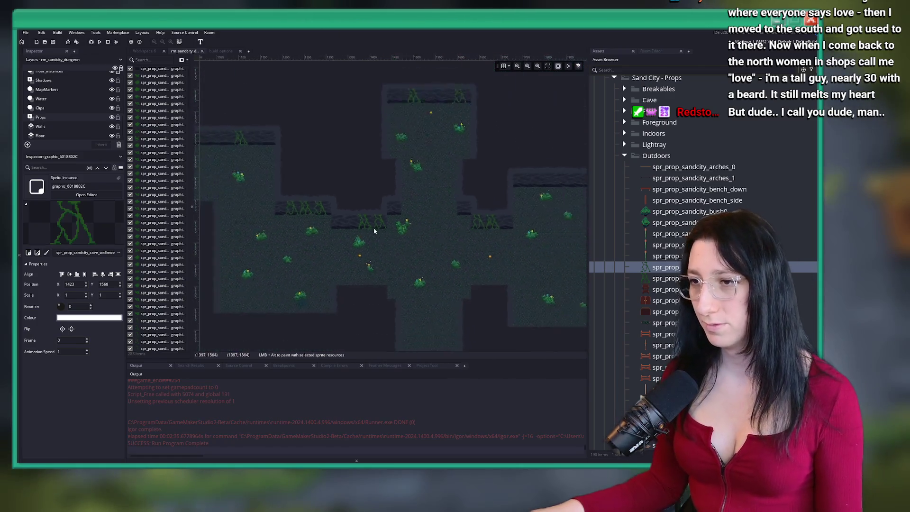
scroll(374, 231, "down", 2)
scroll(408, 172, "up", 2)
scroll(412, 179, "down", 3)
scroll(451, 186, "up", 3)
scroll(398, 190, "down", 1)
scroll(351, 194, "down", 1)
scroll(328, 190, "up", 5)
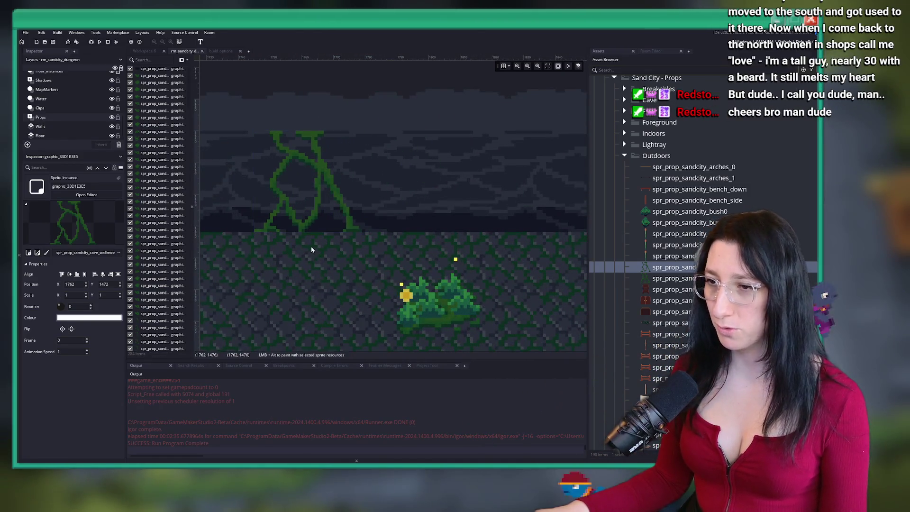
scroll(311, 248, "down", 4)
scroll(402, 245, "up", 2)
scroll(402, 245, "up", 4)
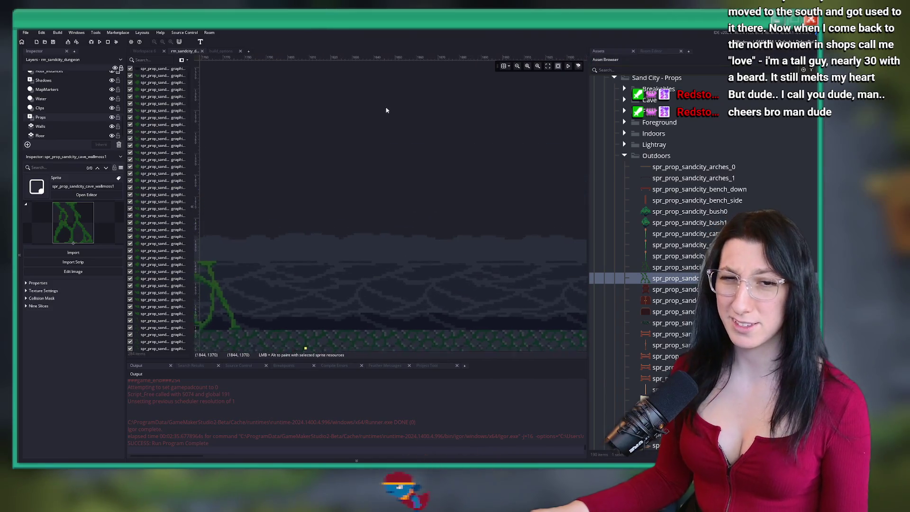
scroll(319, 227, "down", 1)
scroll(372, 230, "up", 1)
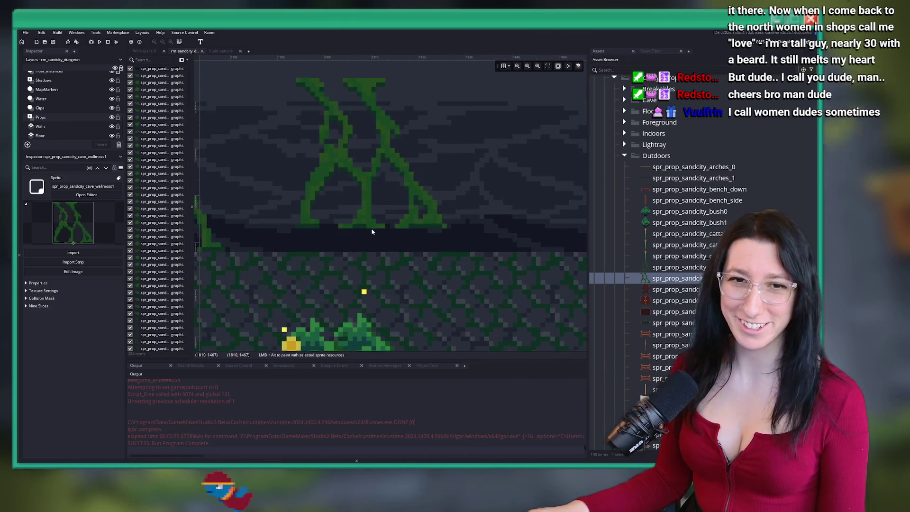
left_click(304, 256, "alt")
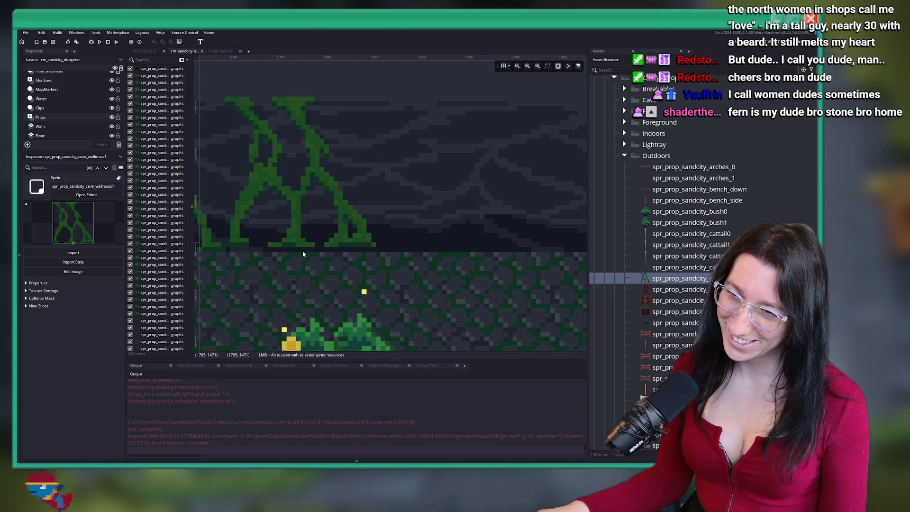
Place another vine further along the wall and mirror it through its graphic properties
scroll(418, 181, "down", 5)
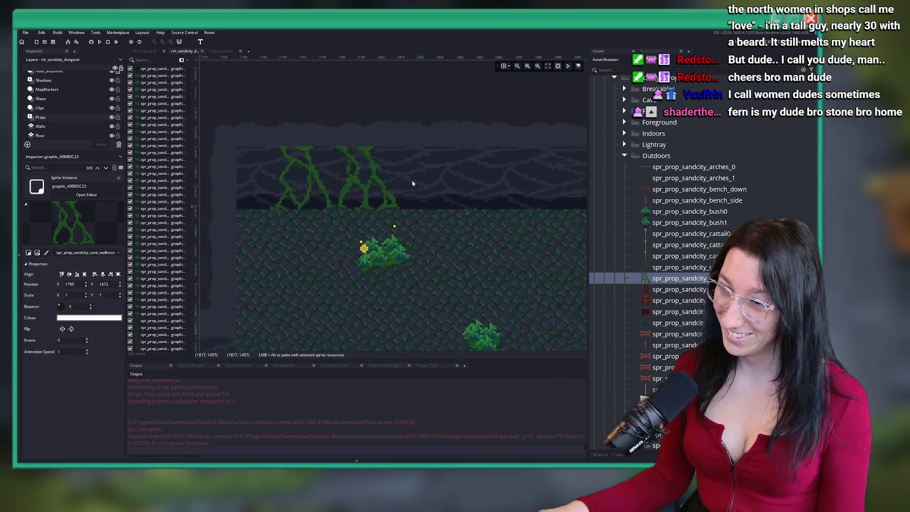
scroll(372, 193, "up", 5)
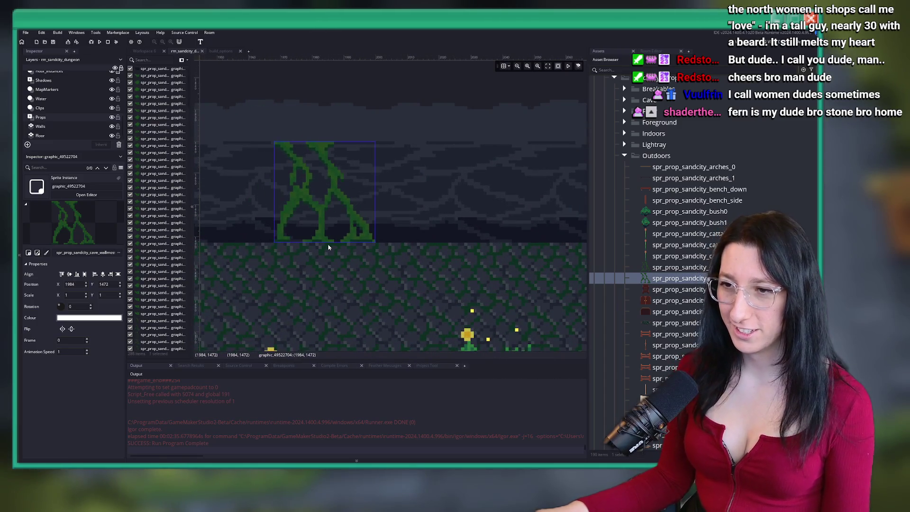
scroll(331, 232, "up", 2)
left_click(347, 206, "alt")
double_click(348, 207)
scroll(354, 232, "down", 3)
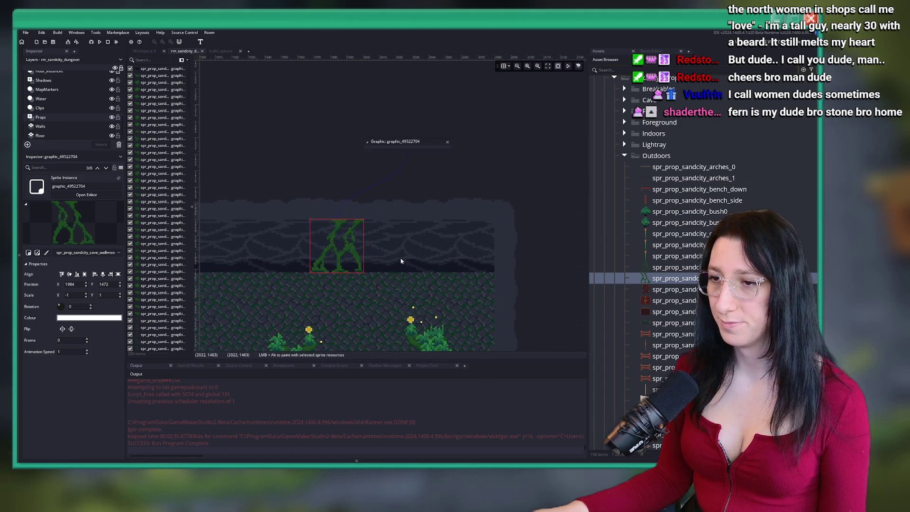
scroll(389, 237, "up", 4)
left_click(676, 267)
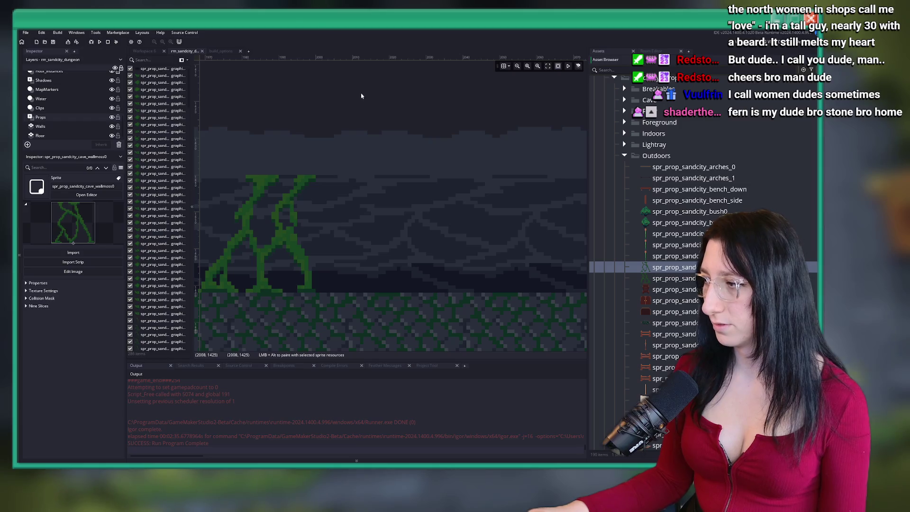
Add one more vine beside the others and nudge the mirrored vine left
left_click_drag(361, 95, 399, 75)
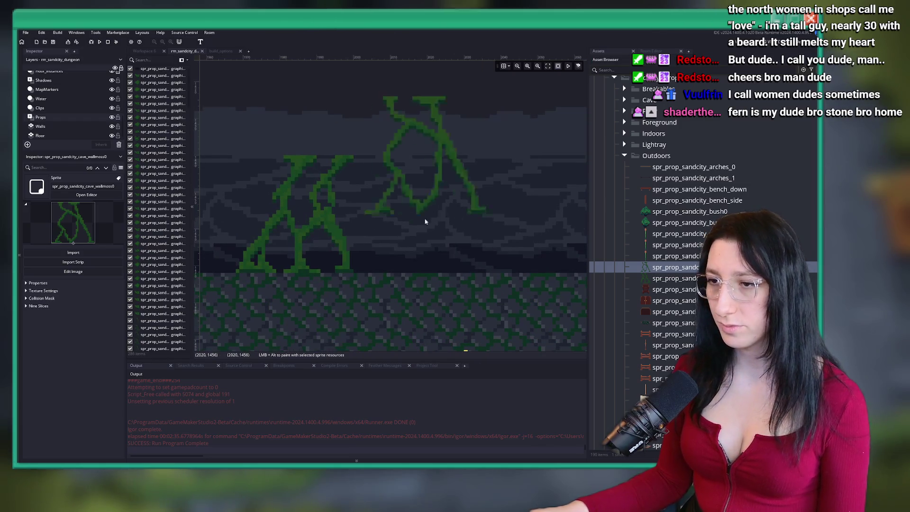
left_click(420, 275)
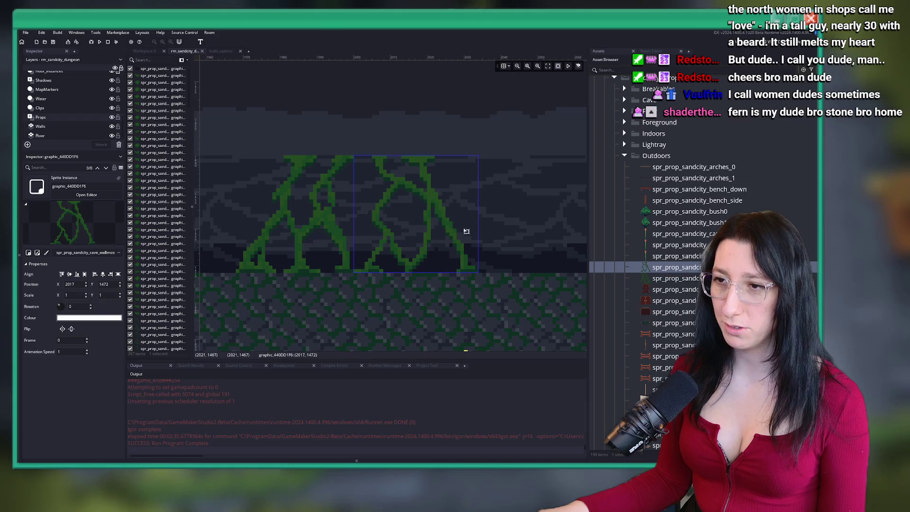
scroll(523, 193, "down", 3)
scroll(466, 184, "up", 3)
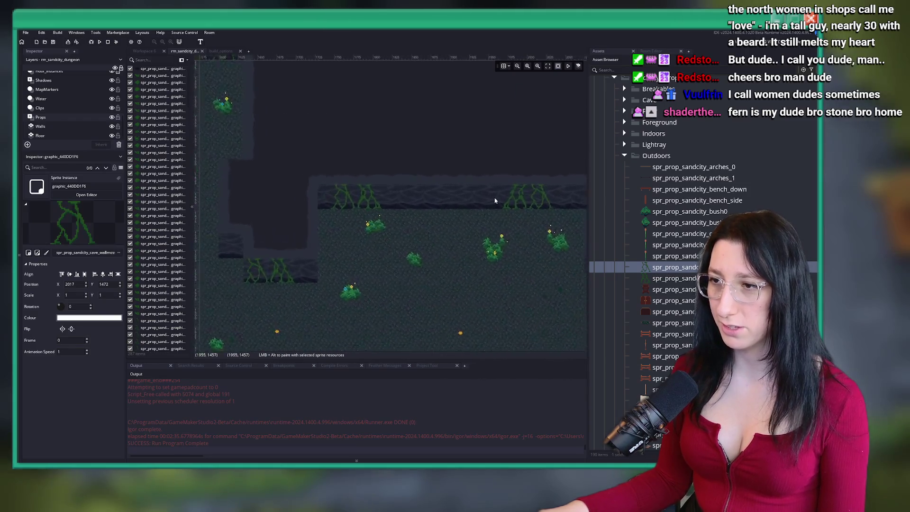
left_click(516, 200)
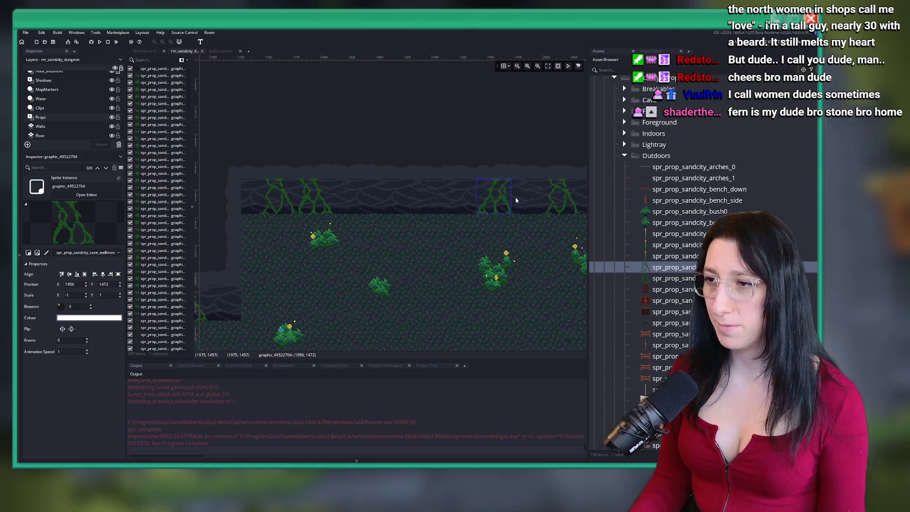
key("Left")
key("Left")
key("Left")
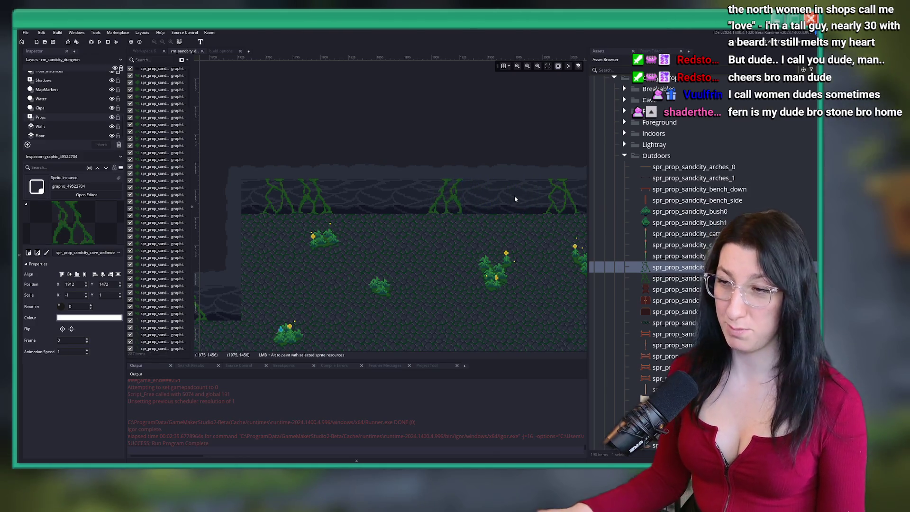
scroll(474, 194, "down", 2)
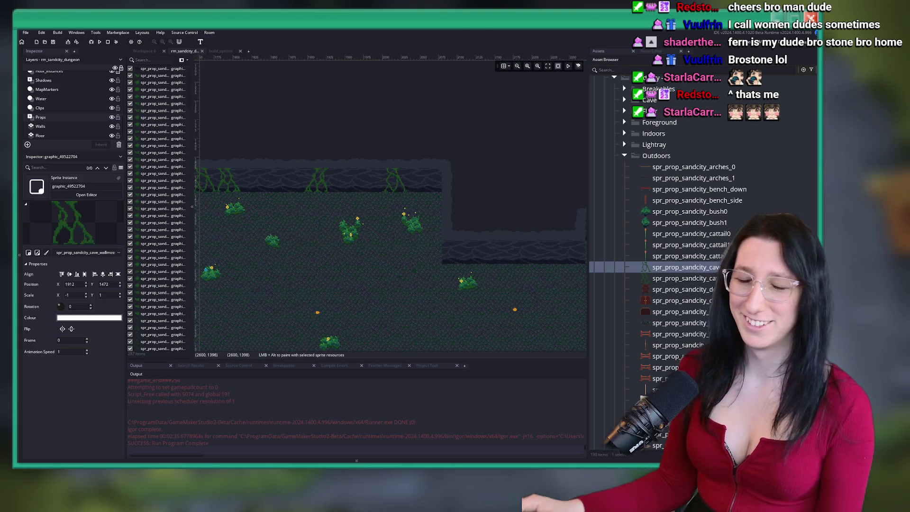
Switch to the next wall-moss variant and place a vine on the back wall
left_click_drag(445, 271, 368, 227)
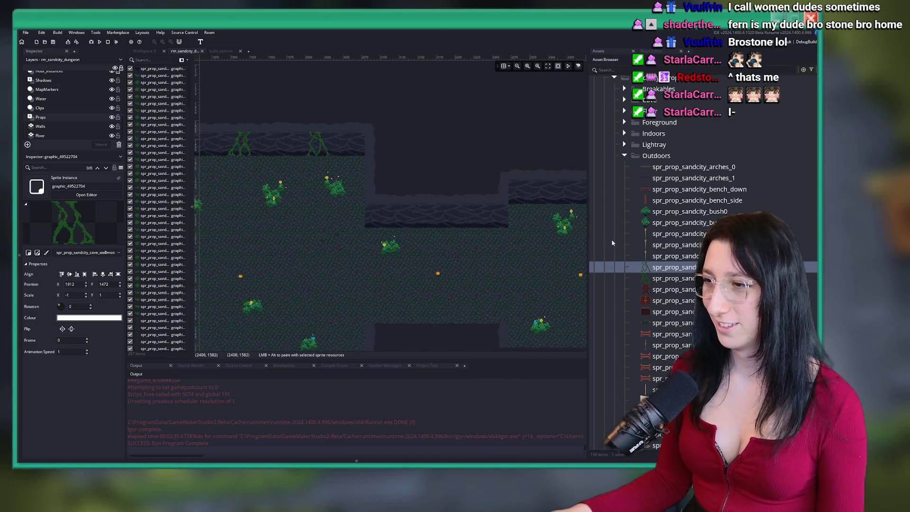
key("Down")
scroll(480, 227, "up", 5)
scroll(517, 212, "up", 1)
mouse_move(517, 212)
left_mouse_down()
mouse_move(437, 240)
mouse_move(427, 264)
left_mouse_up()
left_click(416, 265)
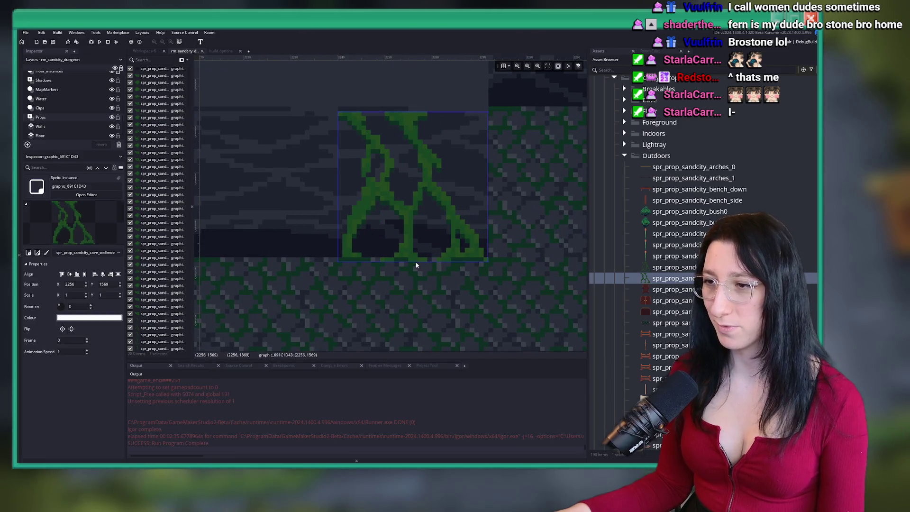
scroll(480, 192, "down", 2)
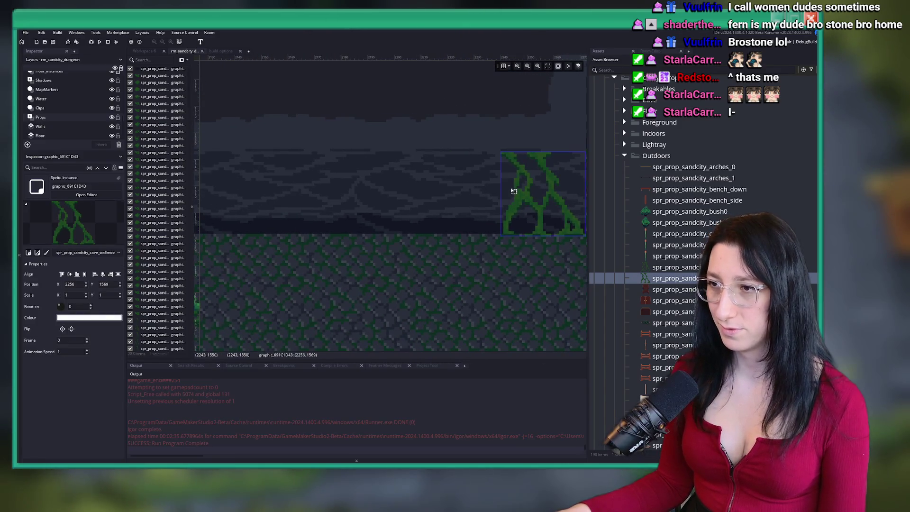
Switch back to the other moss sprite, place two vines above the bushes, and open the newest one's properties
key("Up")
left_click_drag(384, 251, 525, 237)
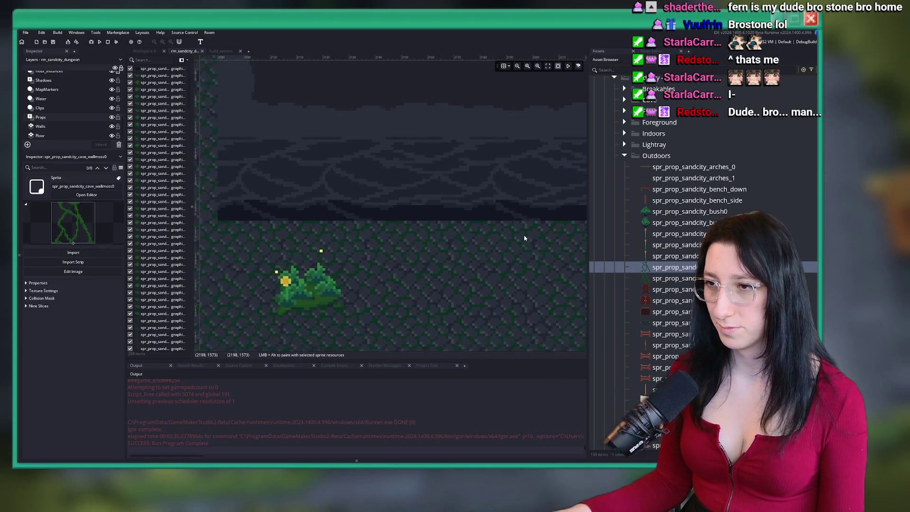
scroll(490, 211, "down", 4)
scroll(323, 204, "up", 8)
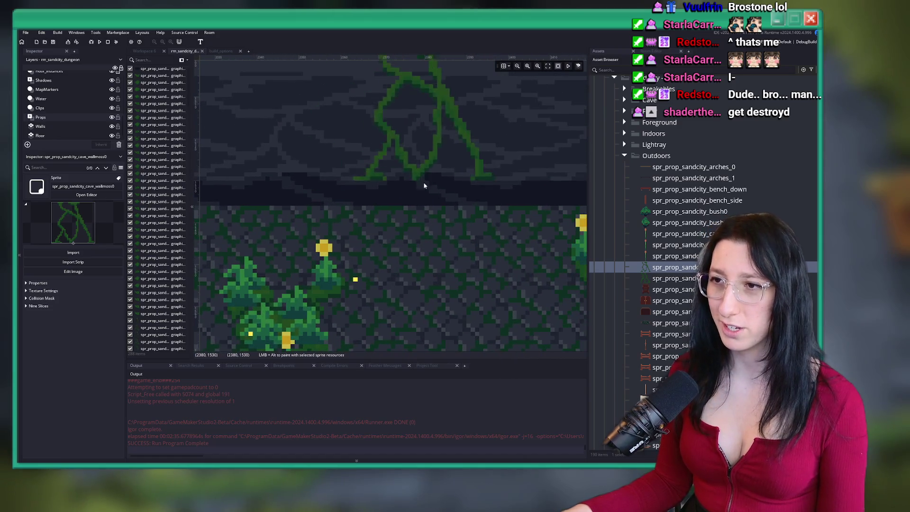
left_click(428, 210, "alt")
scroll(431, 232, "down", 2)
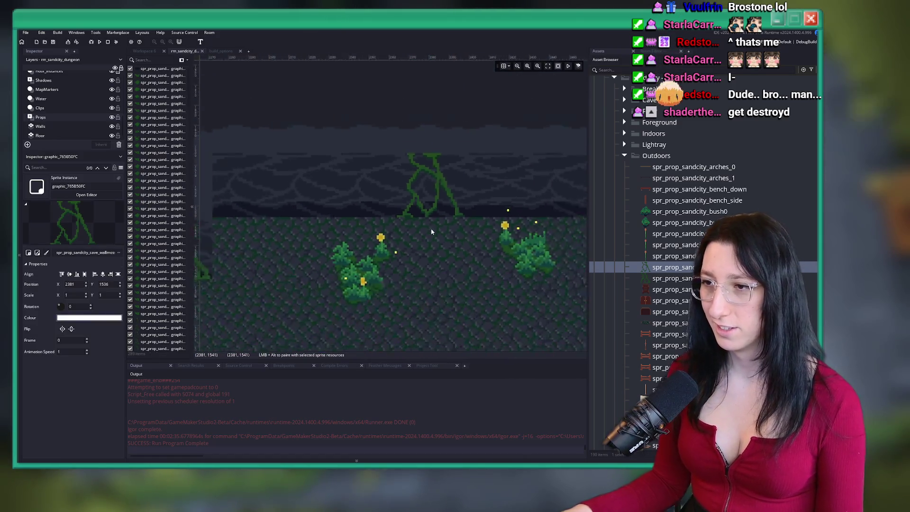
scroll(431, 231, "down", 1)
scroll(408, 313, "up", 4)
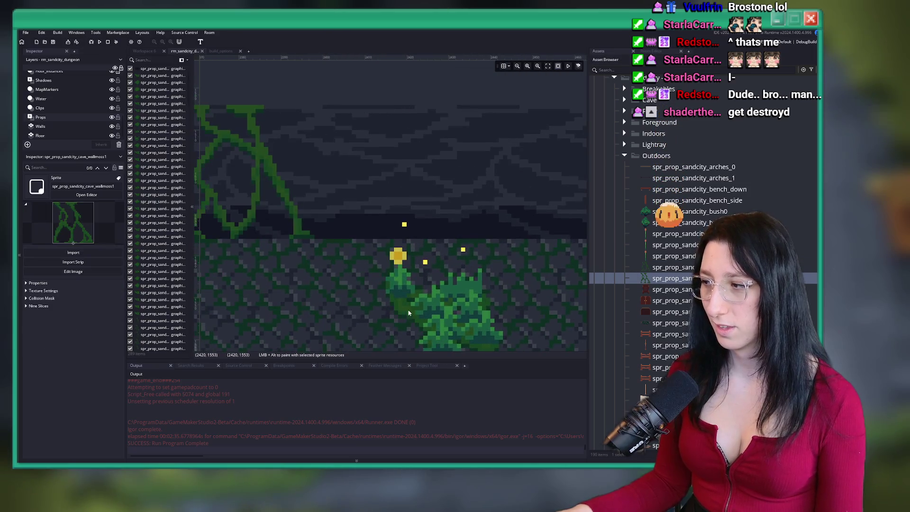
left_click(388, 215, "alt")
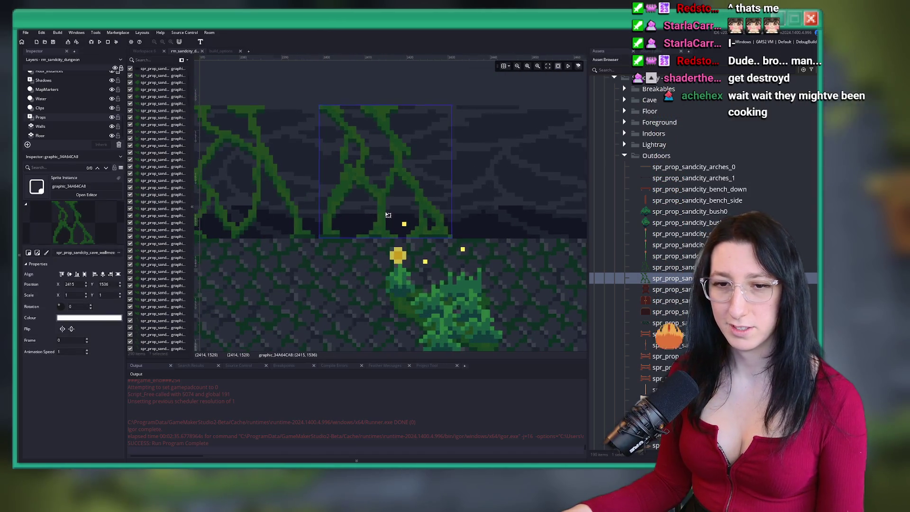
scroll(387, 215, "down", 2)
double_click(388, 214)
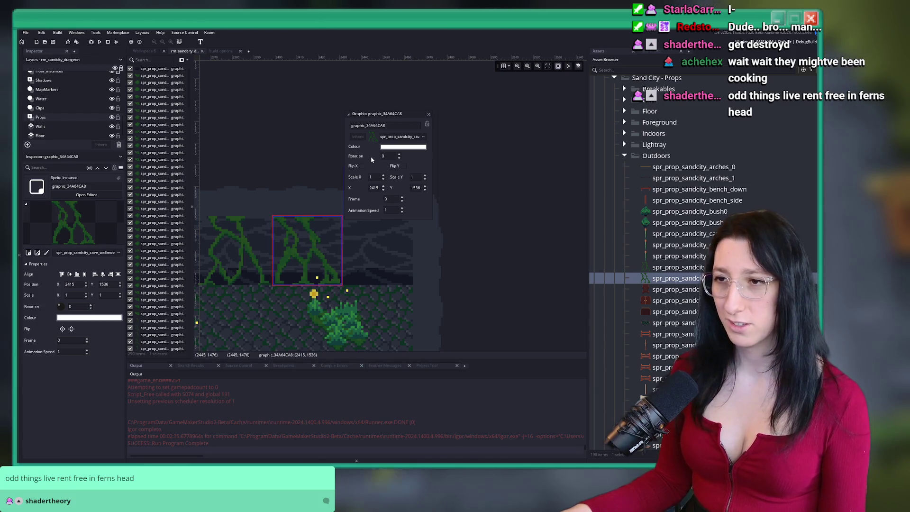
Flip the newest vine at X 2414, Y 1536 so its Scale X is -1
left_click(362, 166)
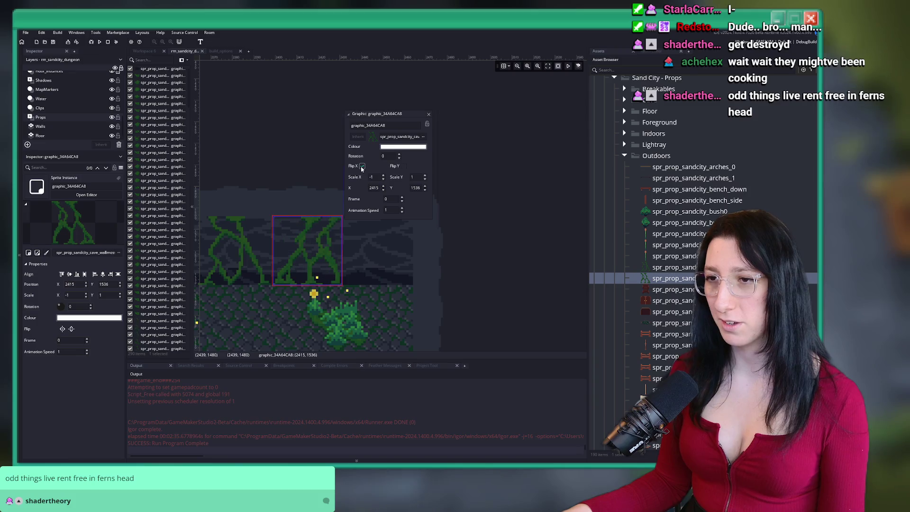
left_click(429, 115)
scroll(293, 282, "up", 4)
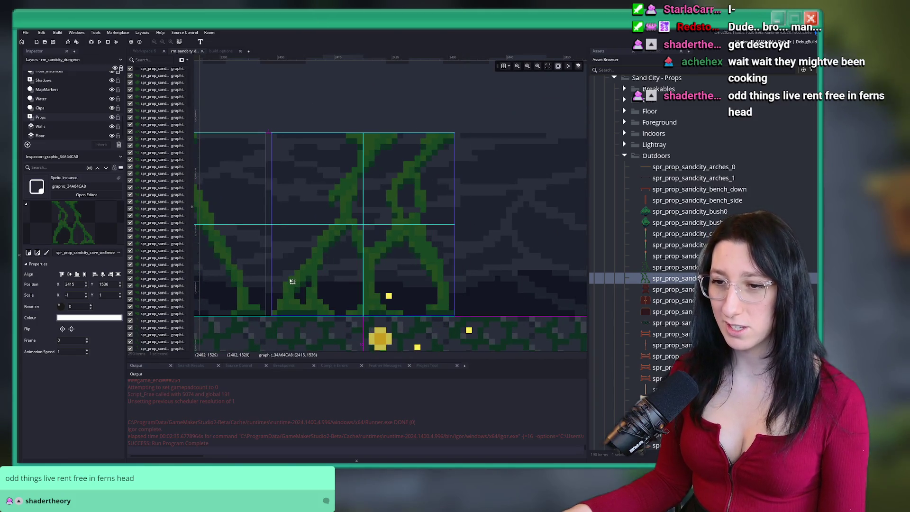
scroll(457, 245, "down", 6)
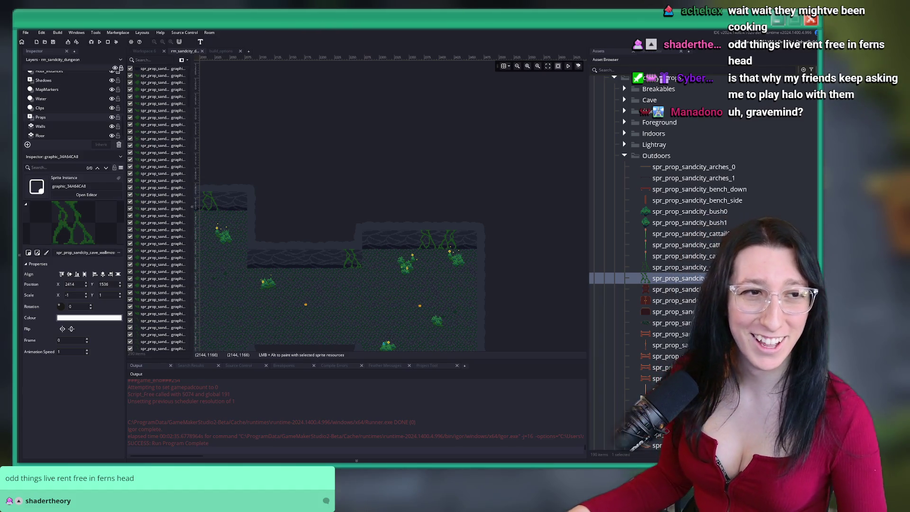
left_click_drag(321, 213, 343, 172)
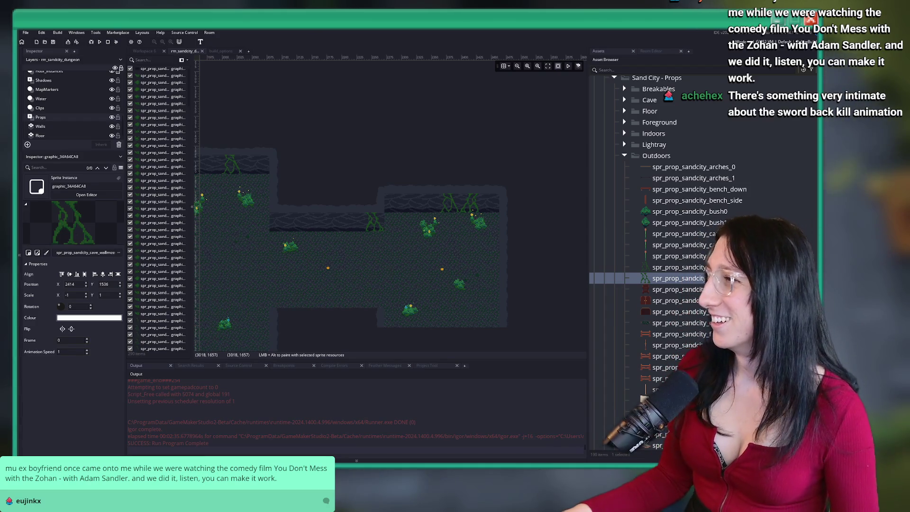
scroll(391, 140, "up", 5)
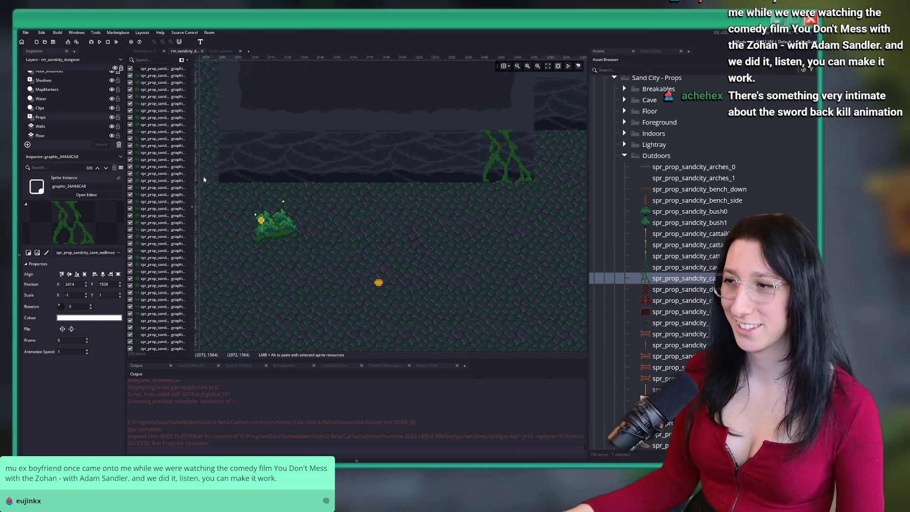
Select the wallmoss0 sprite and paint a moss vine on the wall above the grass bush
scroll(483, 204, "up", 3)
key("Up")
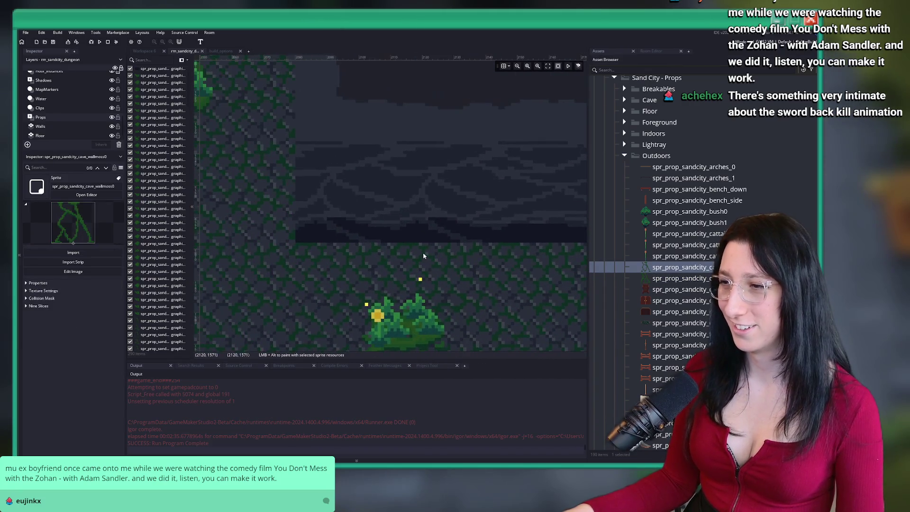
left_click(385, 257, "alt")
left_click(414, 247, "alt")
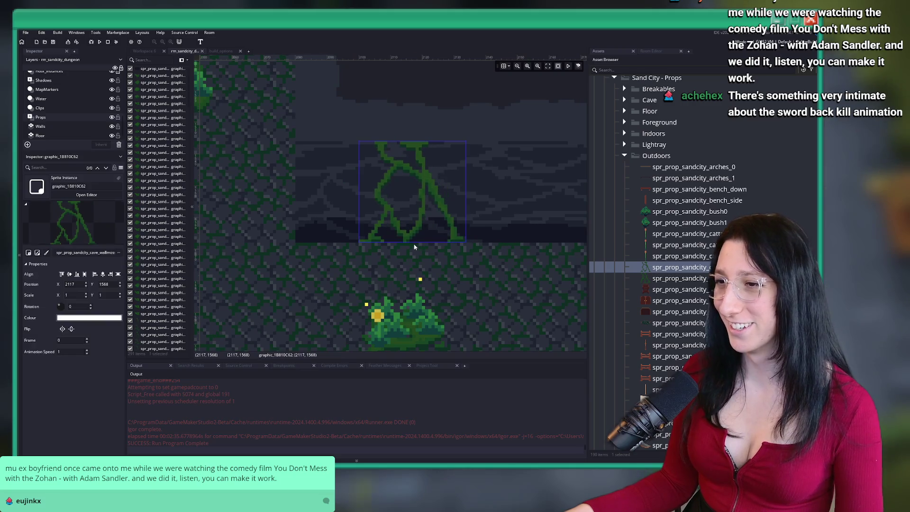
scroll(366, 303, "down", 5)
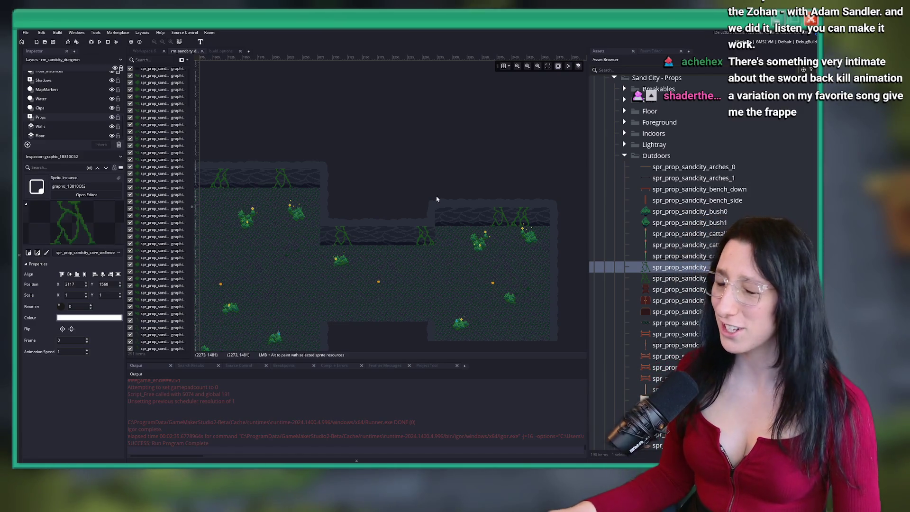
scroll(437, 199, "down", 3)
scroll(445, 143, "left", 10)
scroll(345, 138, "down", 3)
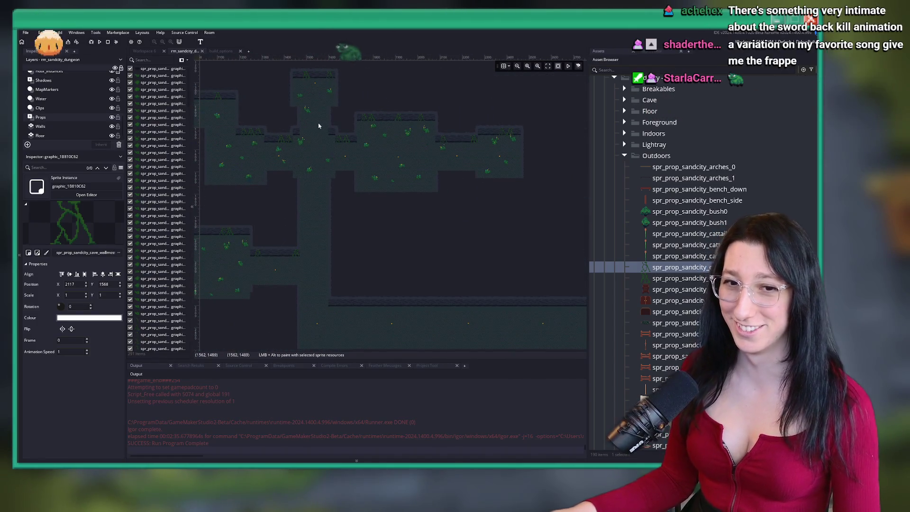
scroll(332, 142, "down", 2)
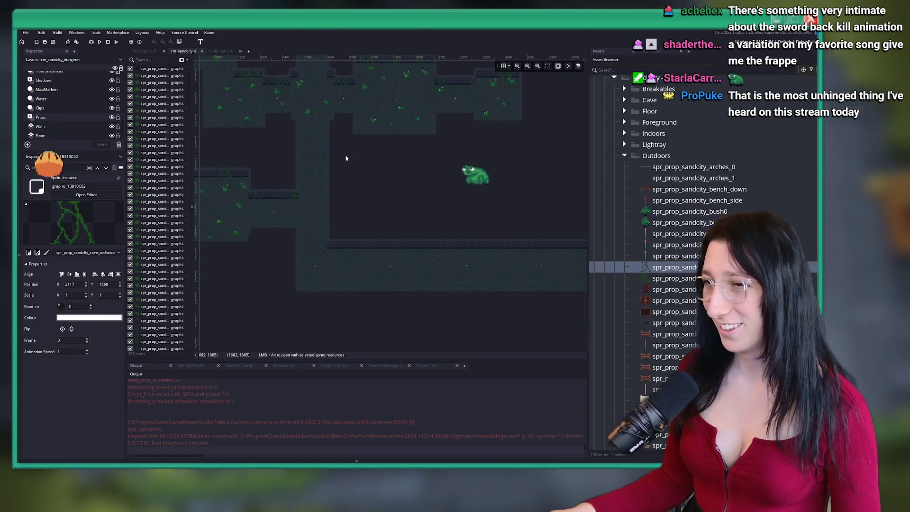
scroll(385, 265, "up", 2)
scroll(336, 161, "up", 3)
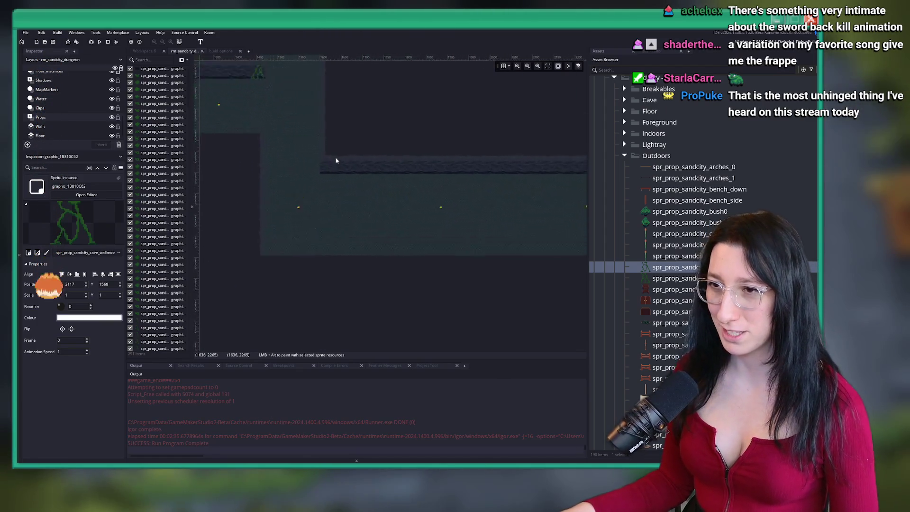
scroll(336, 161, "up", 2)
scroll(343, 218, "up", 2)
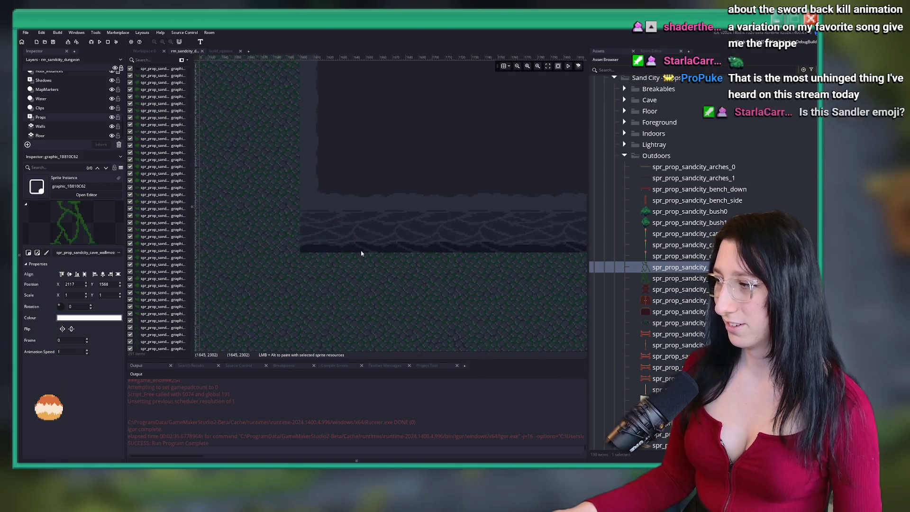
scroll(379, 256, "up", 3)
left_click(408, 279)
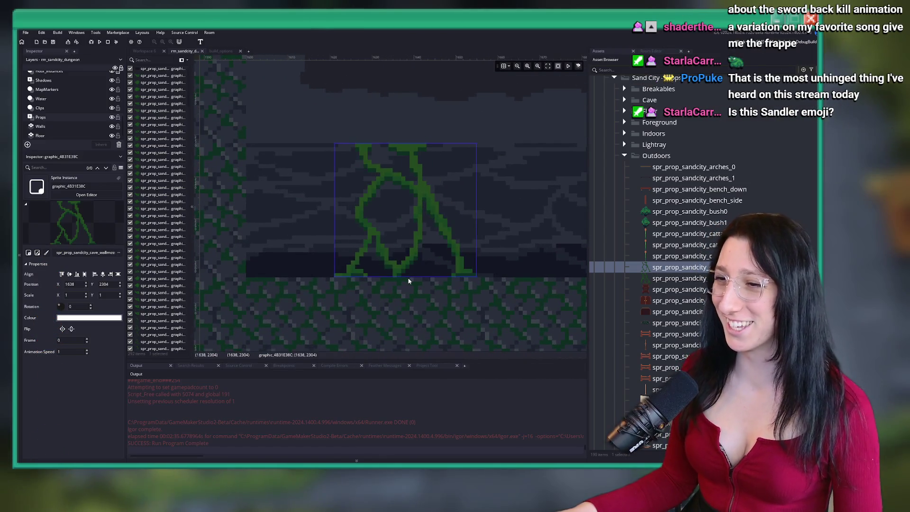
scroll(505, 233, "down", 5)
left_click(678, 278)
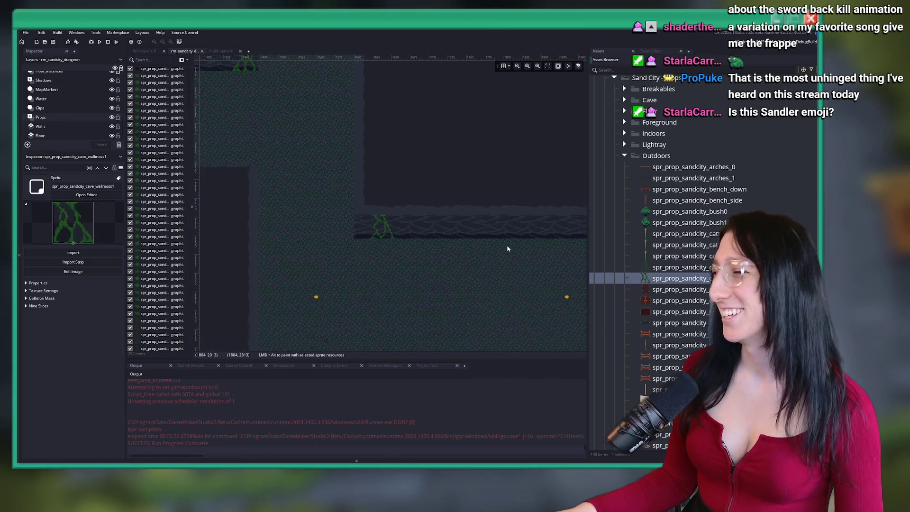
left_click(362, 227)
scroll(369, 229, "up", 4)
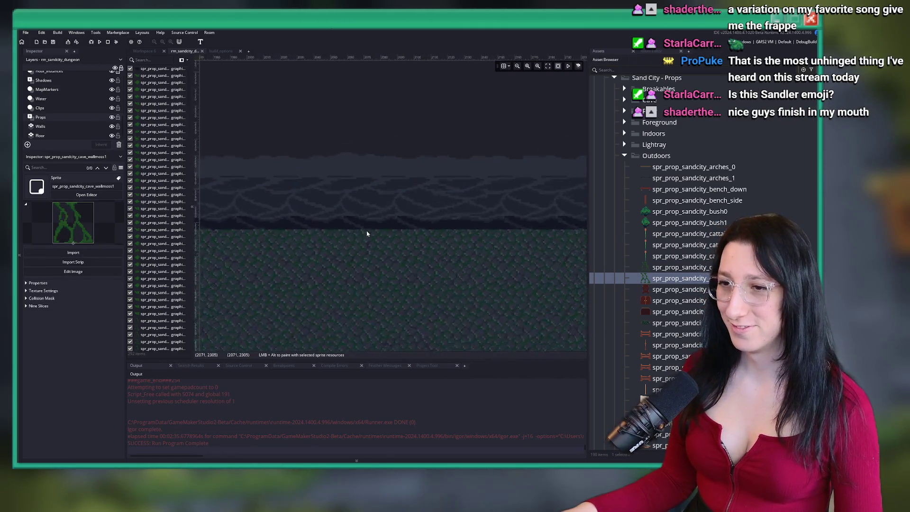
left_click(372, 229)
scroll(380, 270, "down", 5)
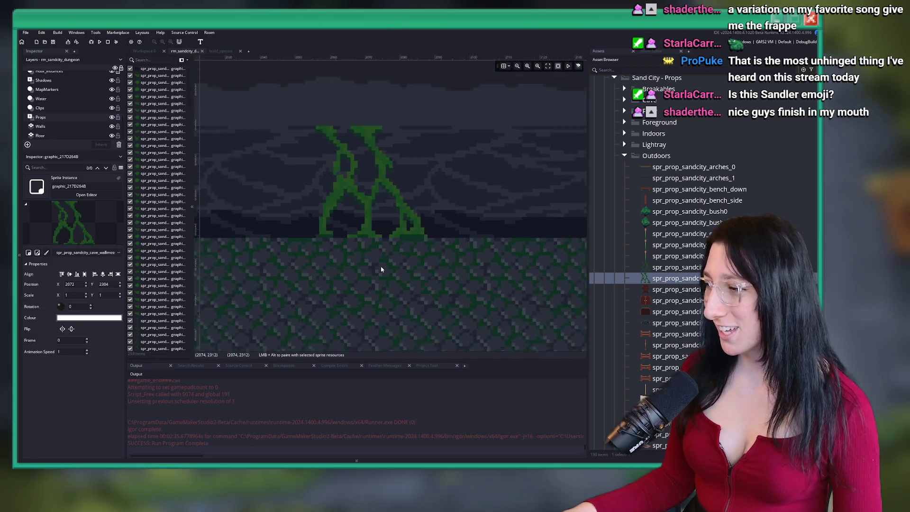
scroll(377, 260, "down", 3)
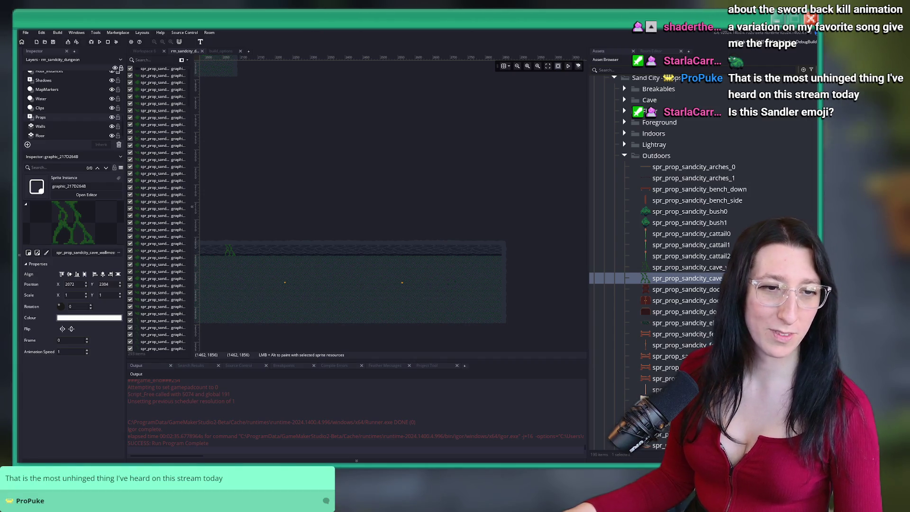
scroll(413, 224, "up", 8)
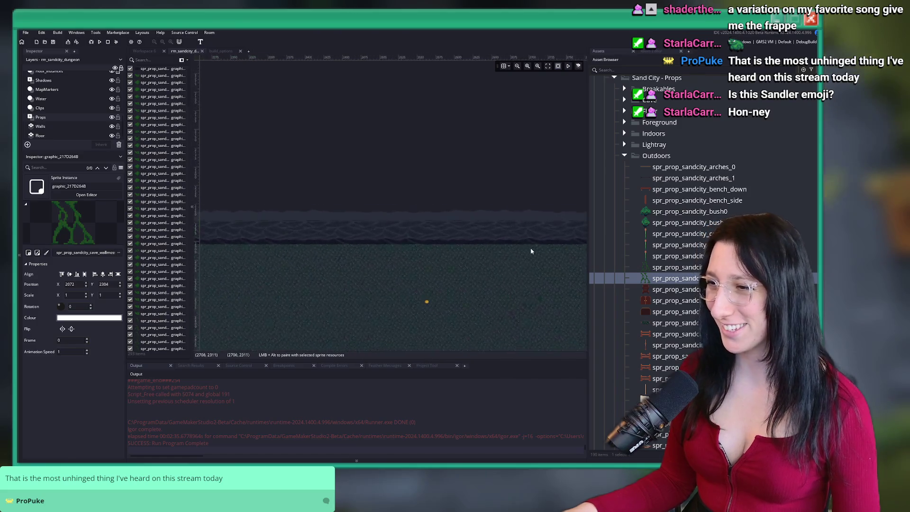
left_click(423, 283, "alt")
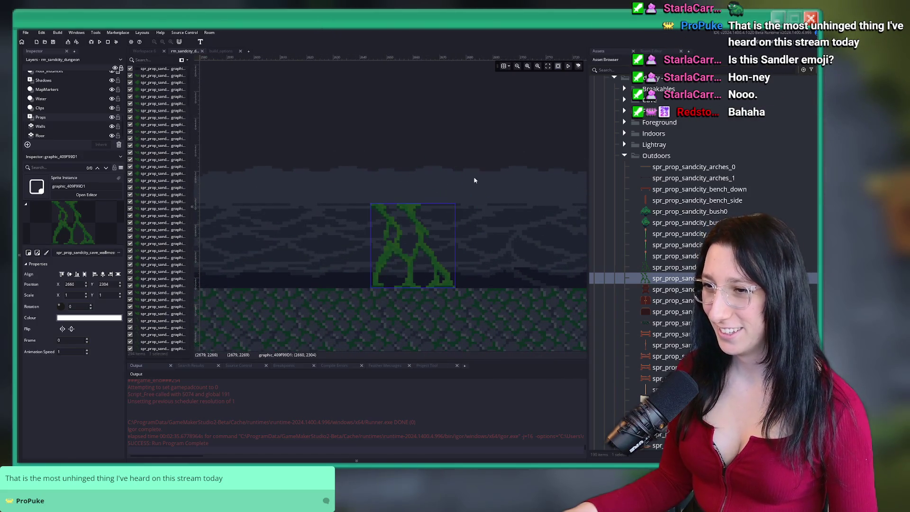
scroll(473, 162, "down", 4)
scroll(472, 162, "down", 2)
left_click_drag(409, 101, 444, 158)
left_click(678, 267)
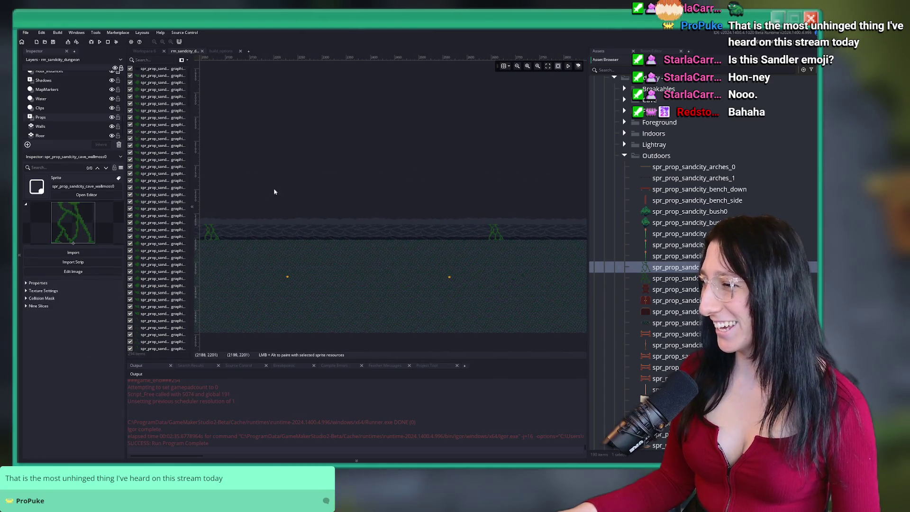
scroll(371, 182, "up", 6)
scroll(466, 238, "up", 1)
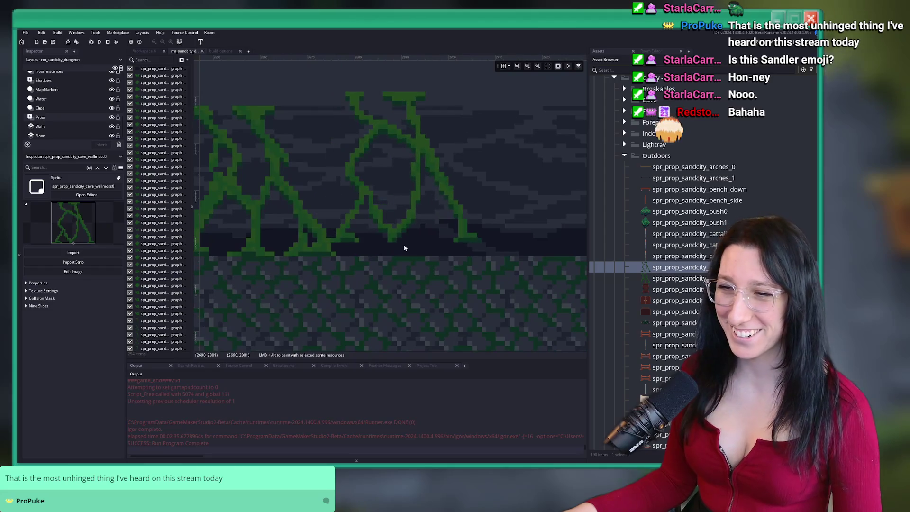
left_click(419, 261, "alt")
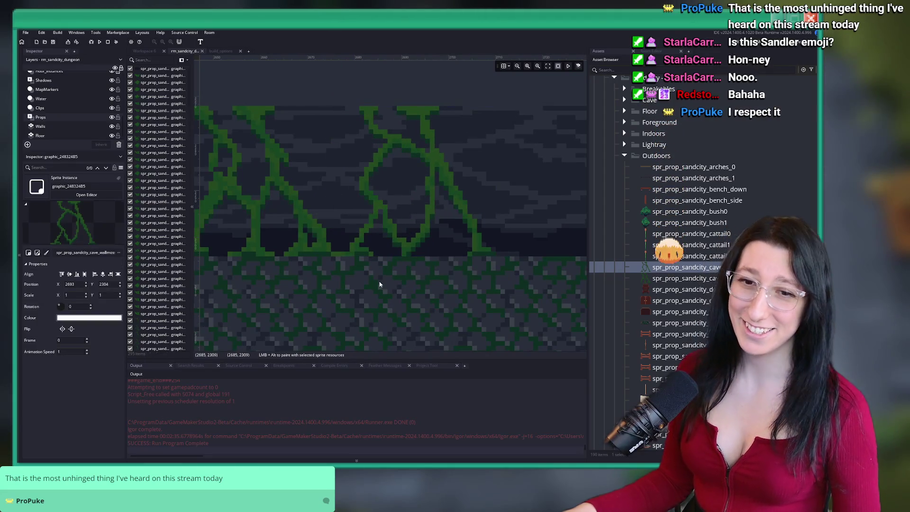
scroll(420, 206, "down", 7)
scroll(420, 207, "down", 5)
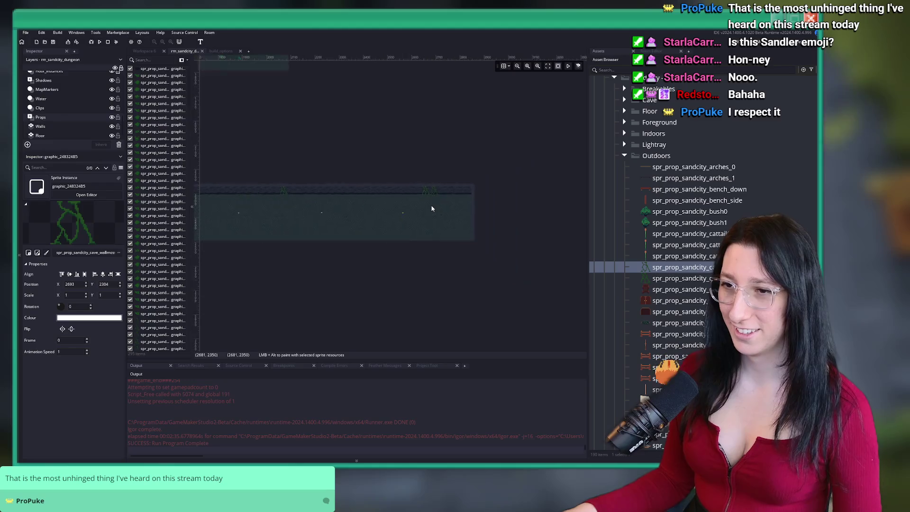
left_click_drag(334, 159, 418, 273)
scroll(285, 119, "up", 8)
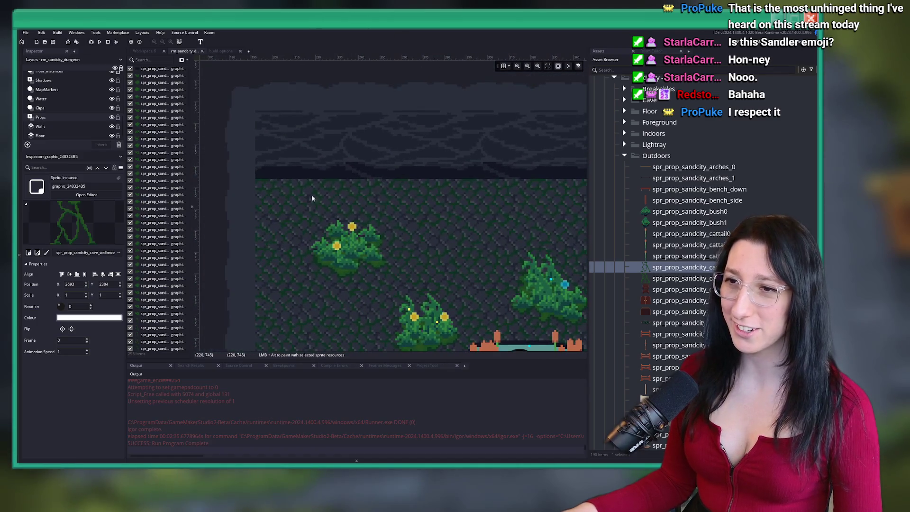
Hang the first two wall-moss vines on the upper wall, switching to the next moss sprite between them
left_click(316, 186, "alt")
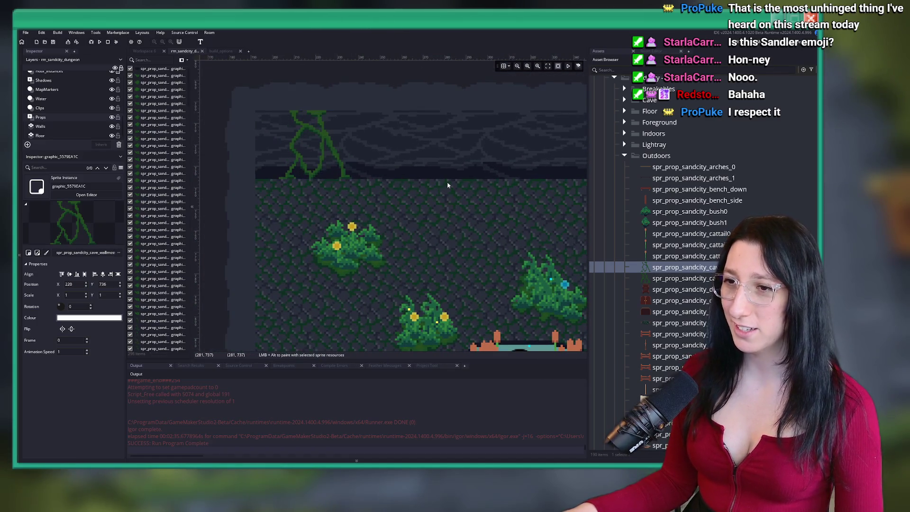
scroll(447, 185, "right", 3)
left_click(666, 278)
scroll(488, 224, "right", 8)
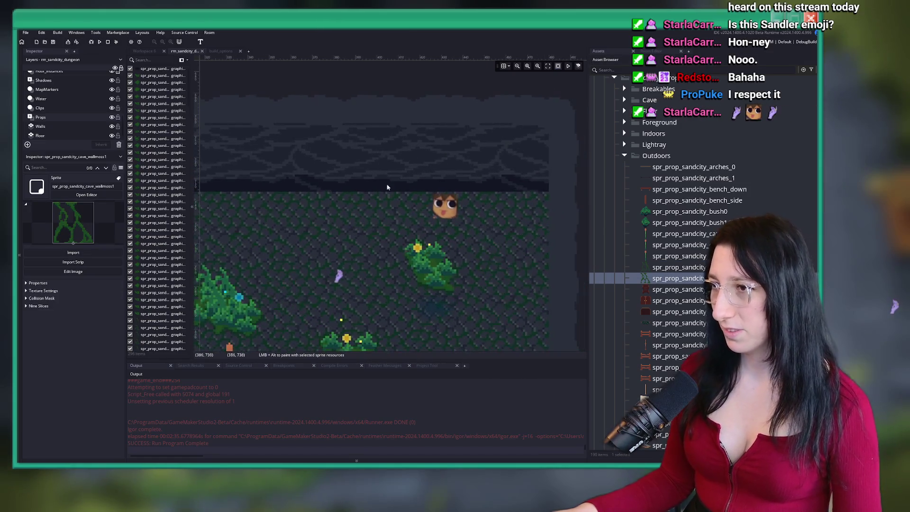
left_click(400, 208, "alt")
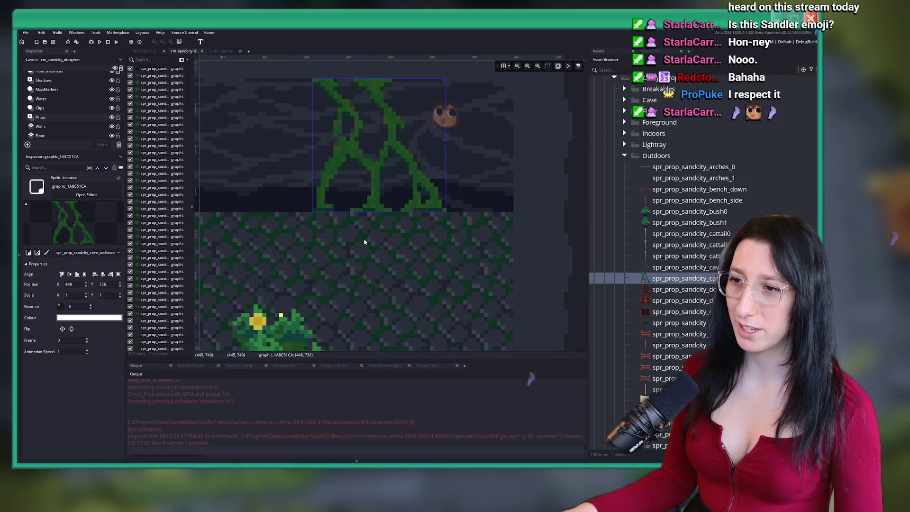
scroll(371, 240, "up", 2)
scroll(371, 240, "left", 5)
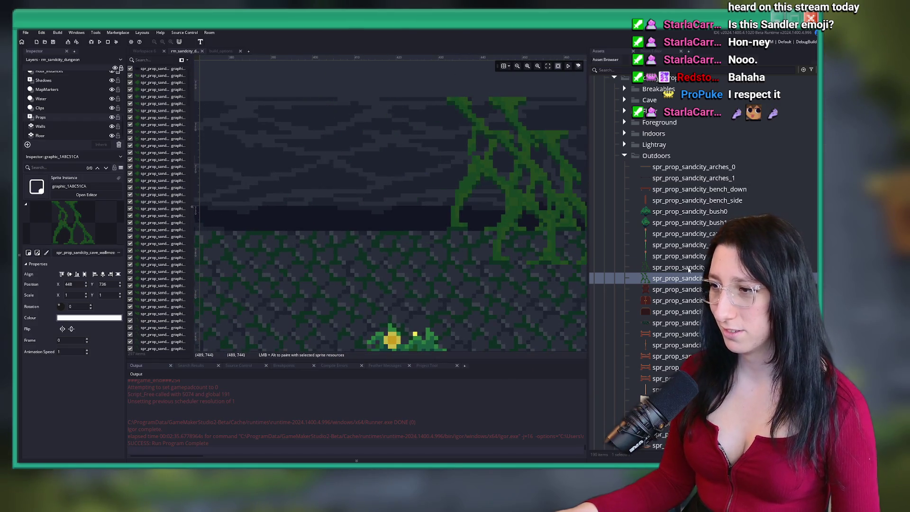
Add two more moss vines beside them, alternating the first and second wall-moss variants
left_click(664, 267)
scroll(384, 228, "down", 5)
scroll(333, 243, "up", 3)
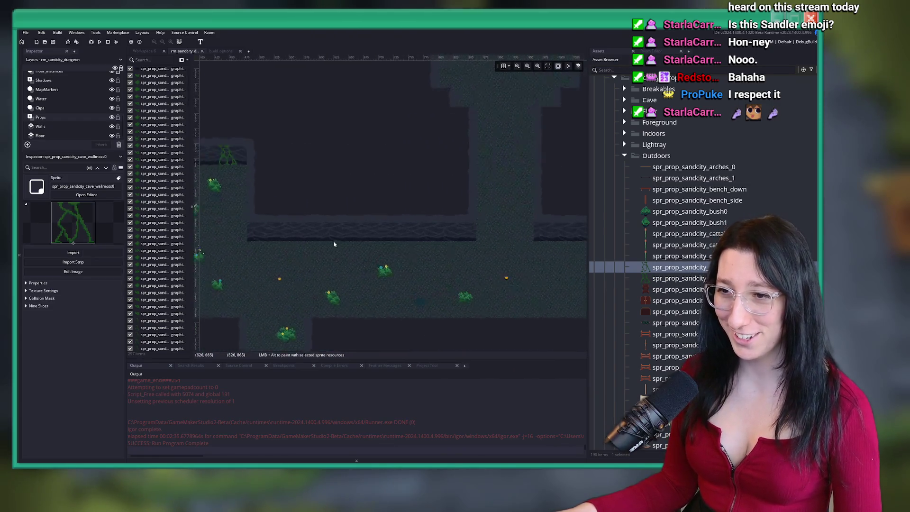
scroll(372, 217, "up", 2)
left_click(447, 229, "alt")
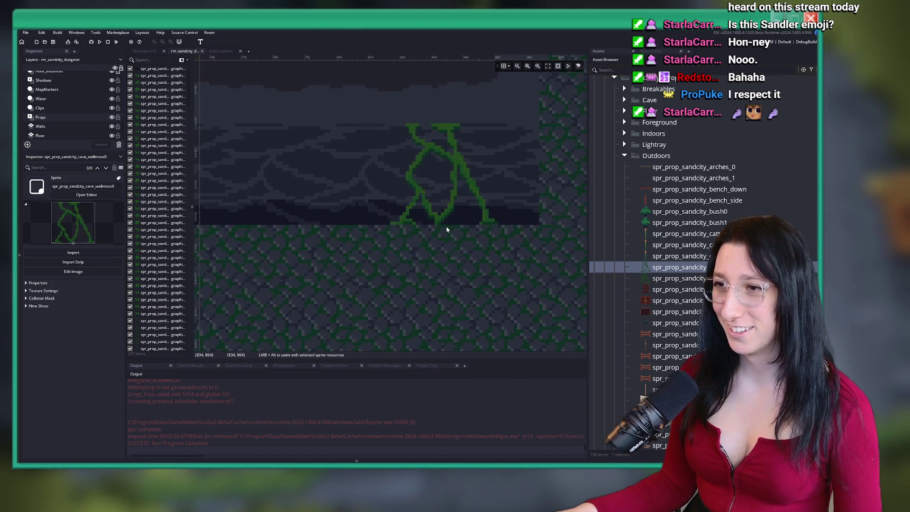
scroll(440, 265, "down", 3)
left_click(664, 278)
scroll(490, 241, "up", 3)
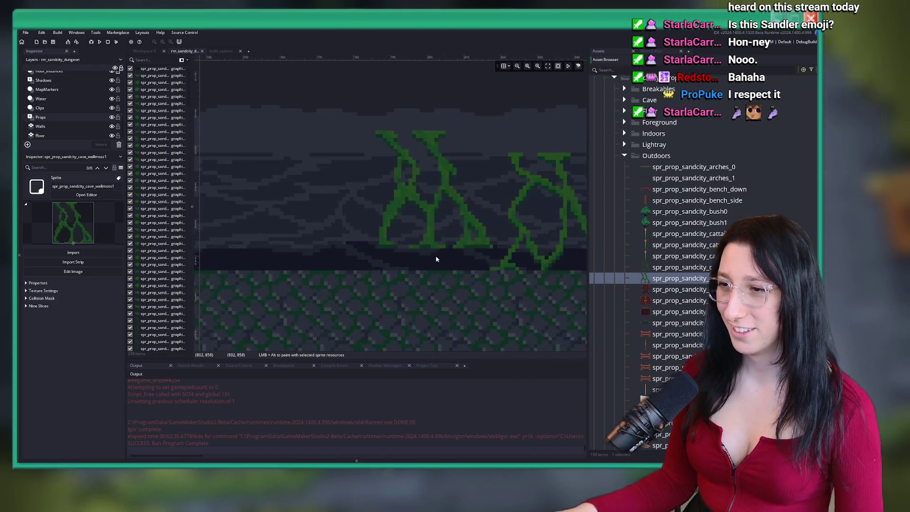
left_click(429, 272, "alt")
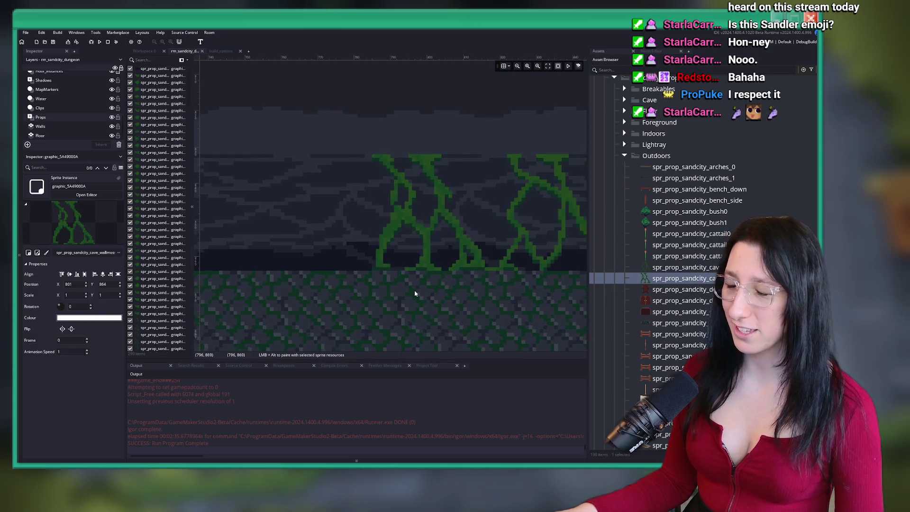
scroll(414, 281, "down", 4)
scroll(400, 207, "down", 2)
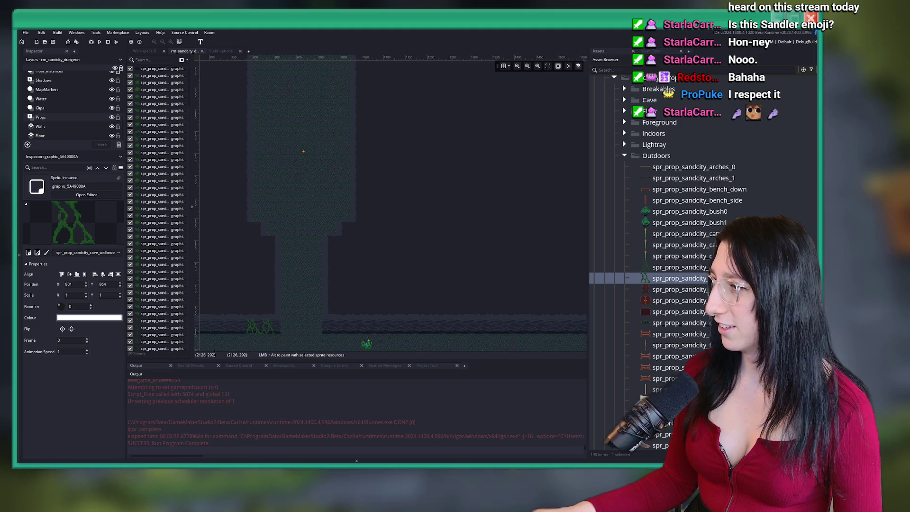
key("alt+Tab")
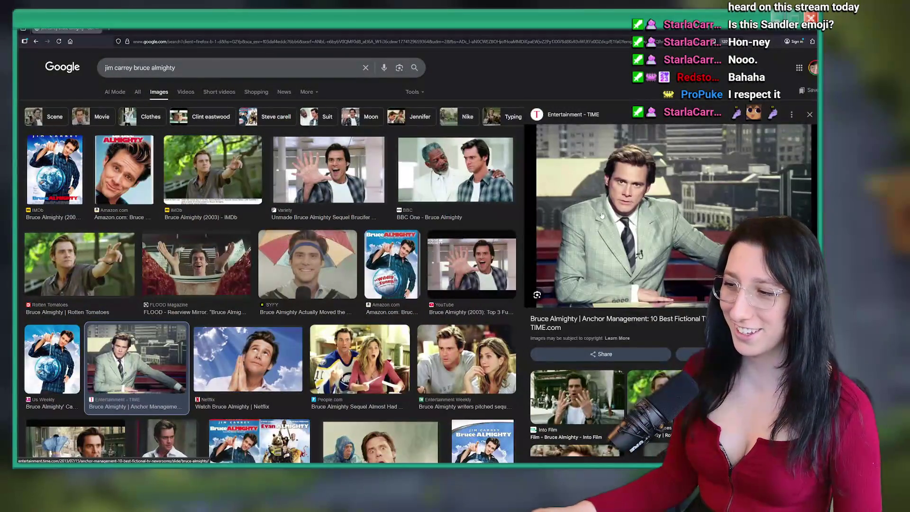
Preview the Top 3 Funniest Scenes, Untold Truth Of Bruce Almighty and umbrella Stop #7 stills
left_click(493, 249)
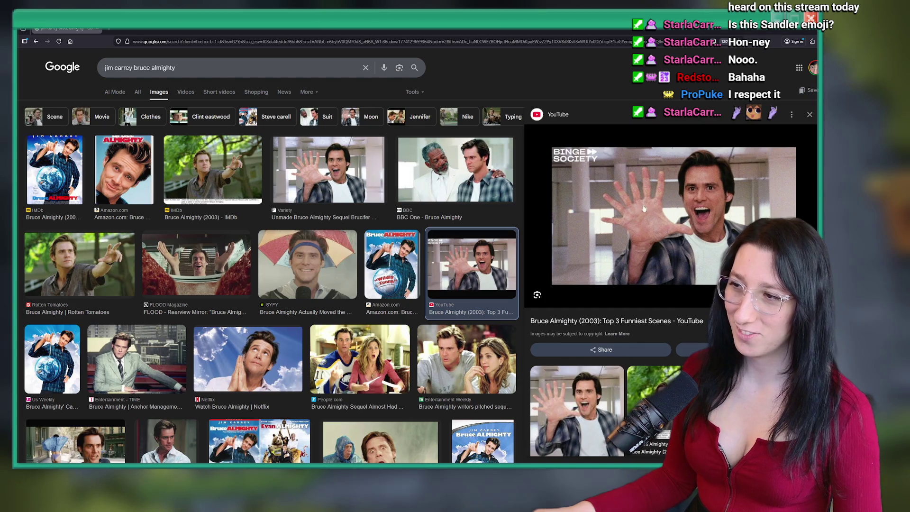
scroll(221, 329, "down", 3)
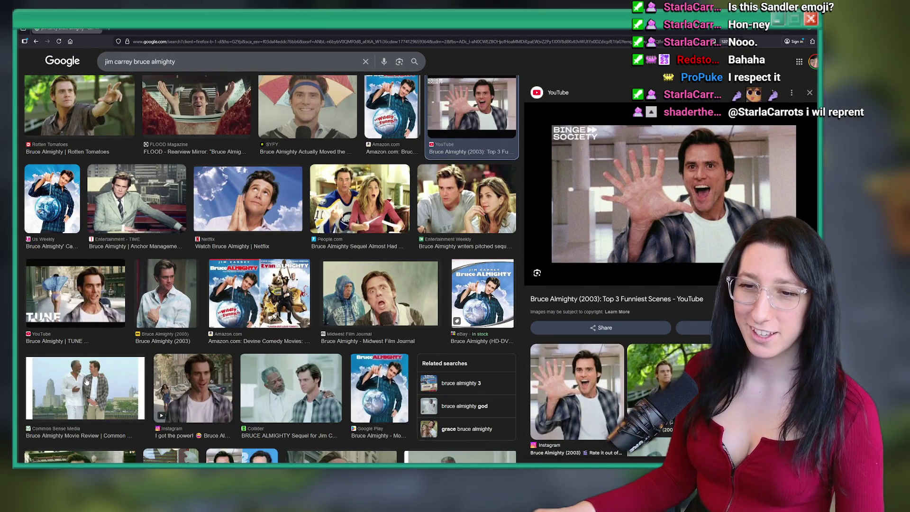
scroll(178, 290, "down", 1)
scroll(179, 290, "down", 6)
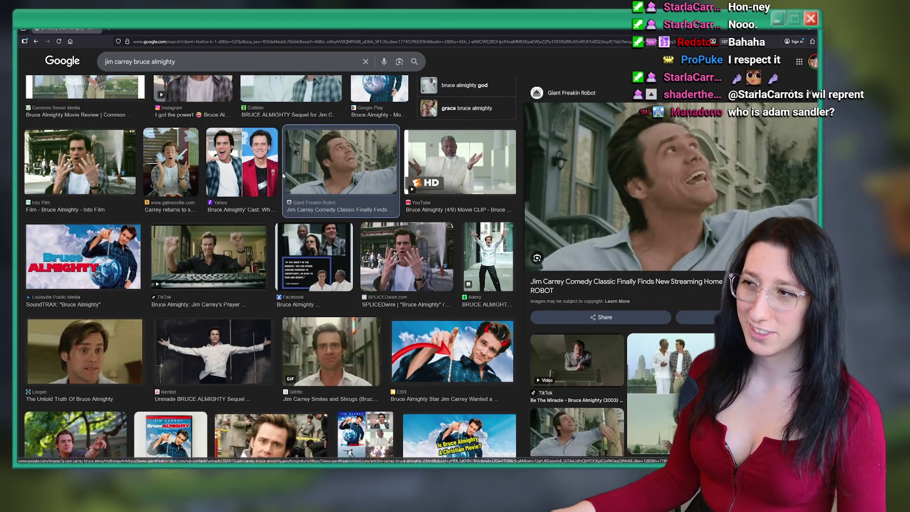
scroll(264, 124, "down", 3)
left_click(85, 190)
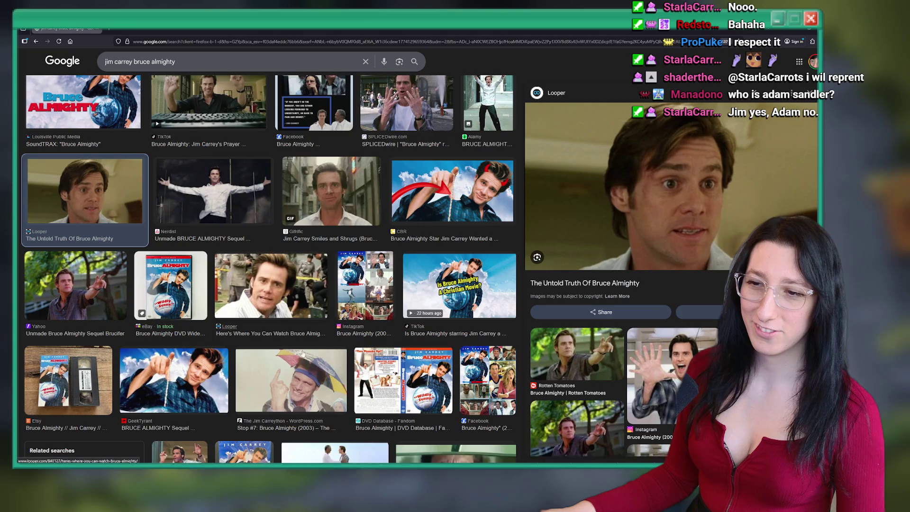
left_click(291, 379)
scroll(640, 128, "down", 1)
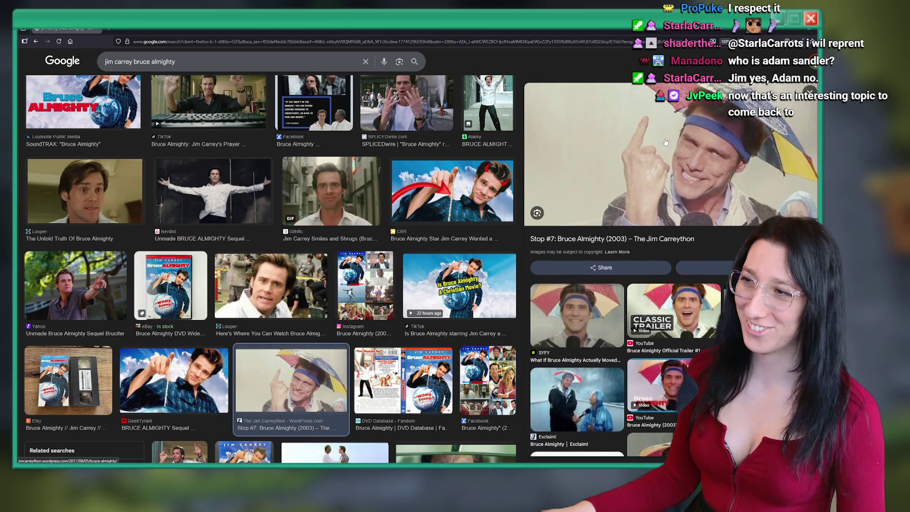
scroll(378, 198, "down", 5)
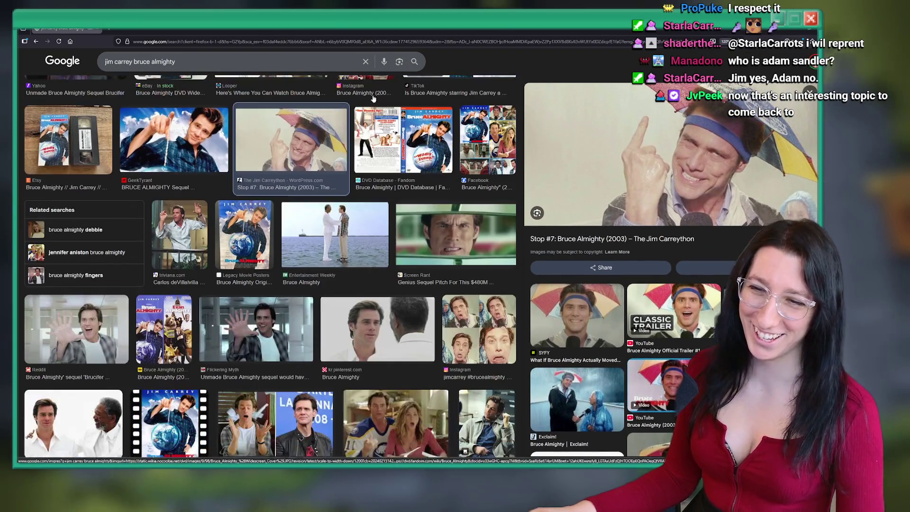
key("alt+Tab")
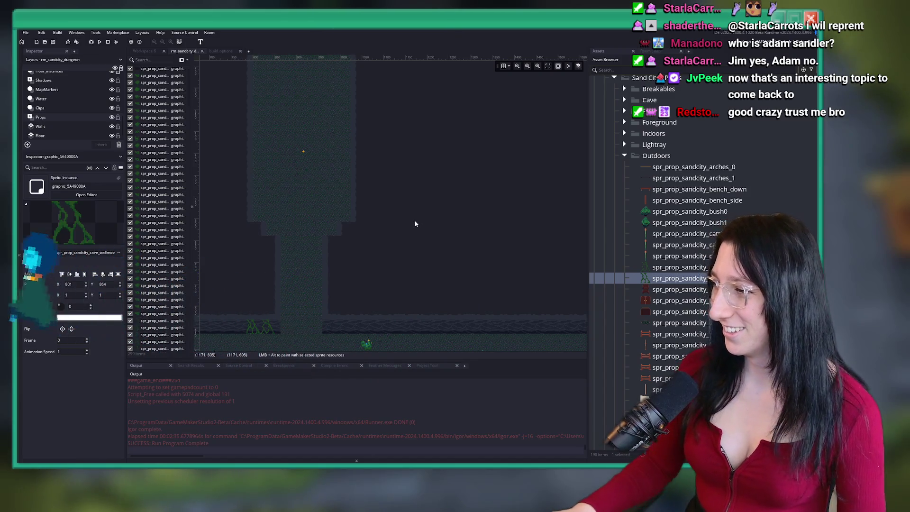
Zoom out over the dungeon room to review the moss and grass props along the corridor
scroll(433, 223, "down", 3)
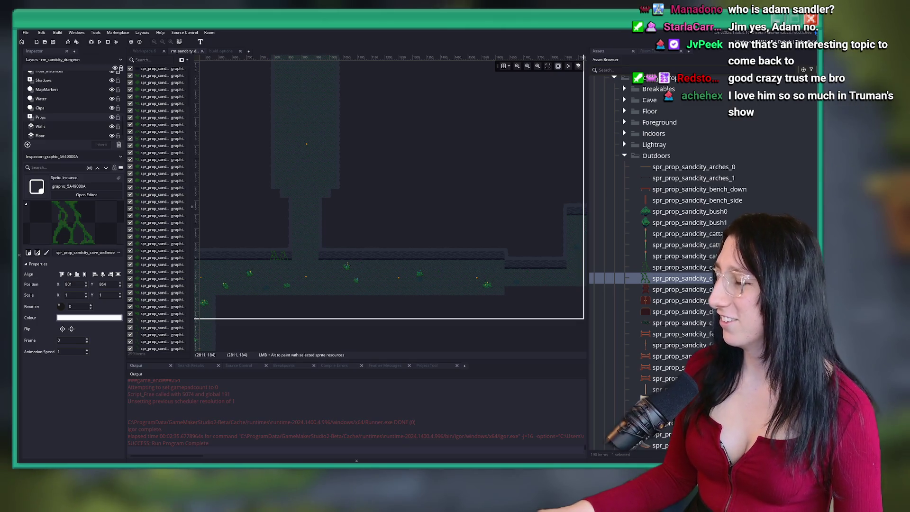
key("alt+Tab")
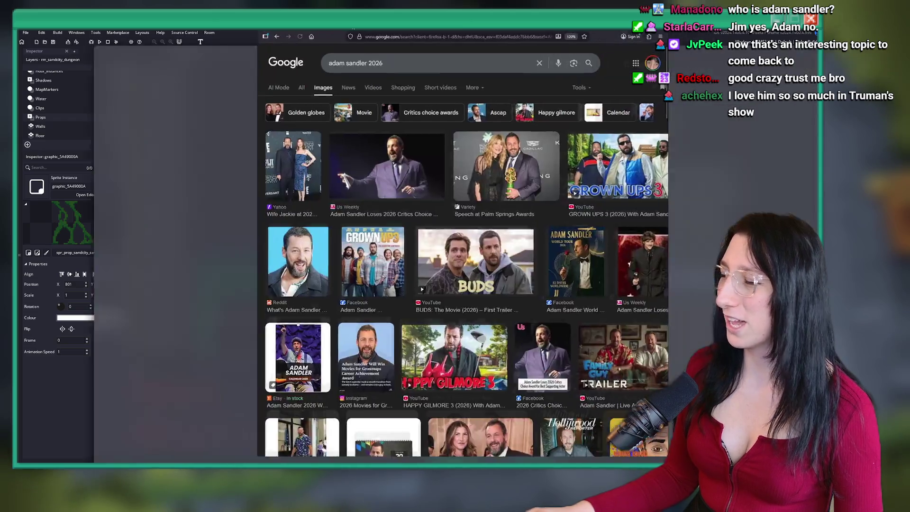
Preview the Critics Choice award, Reddit portrait, BUDS trailer and 2026 Tour Dates images
left_click(137, 173)
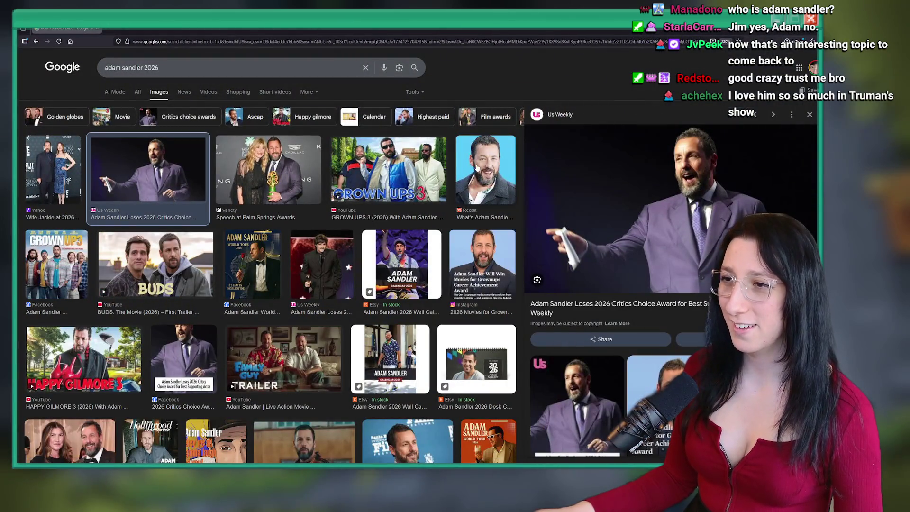
left_click(485, 171)
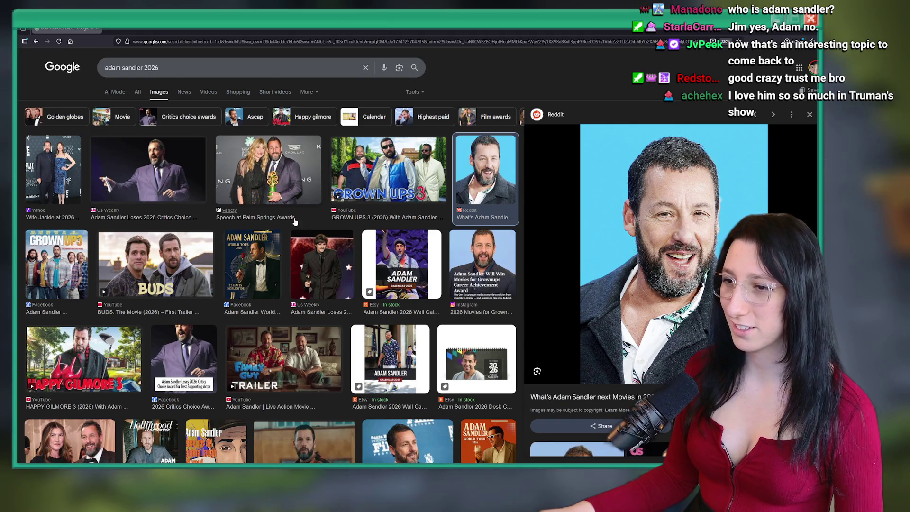
left_click(145, 257)
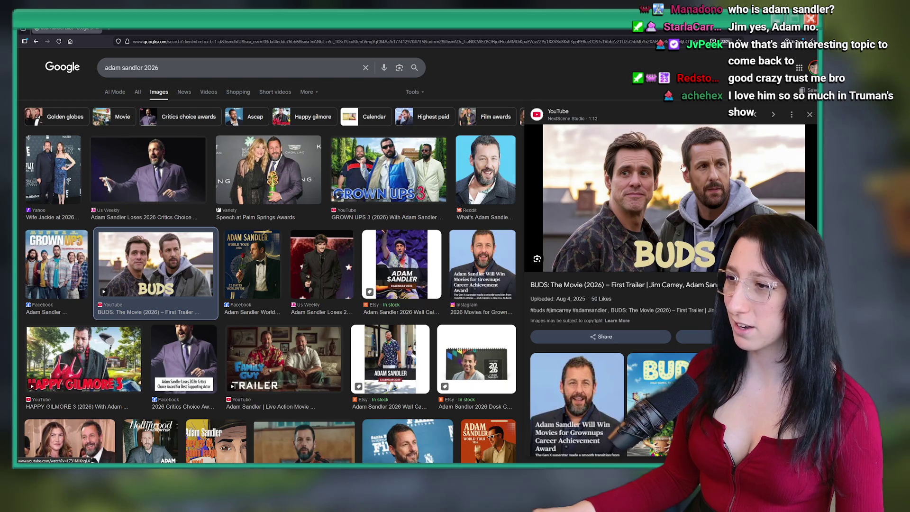
scroll(301, 235, "down", 5)
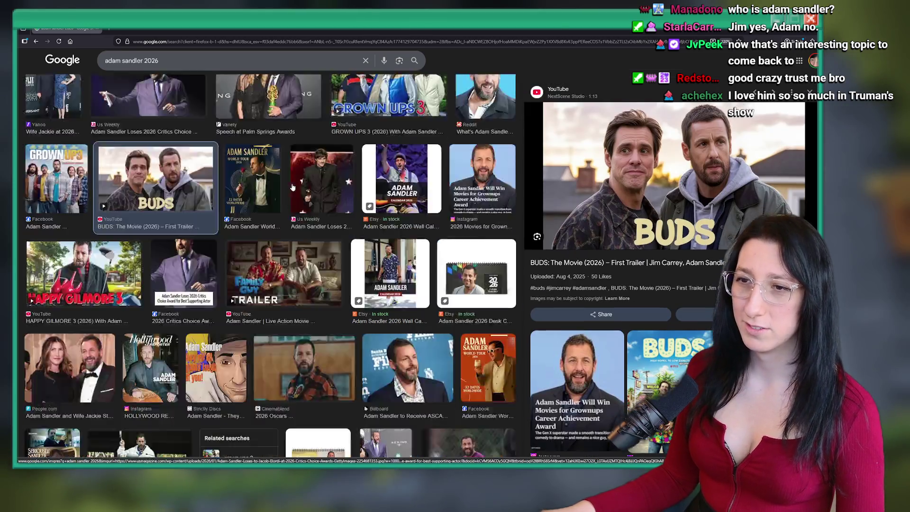
scroll(300, 235, "down", 5)
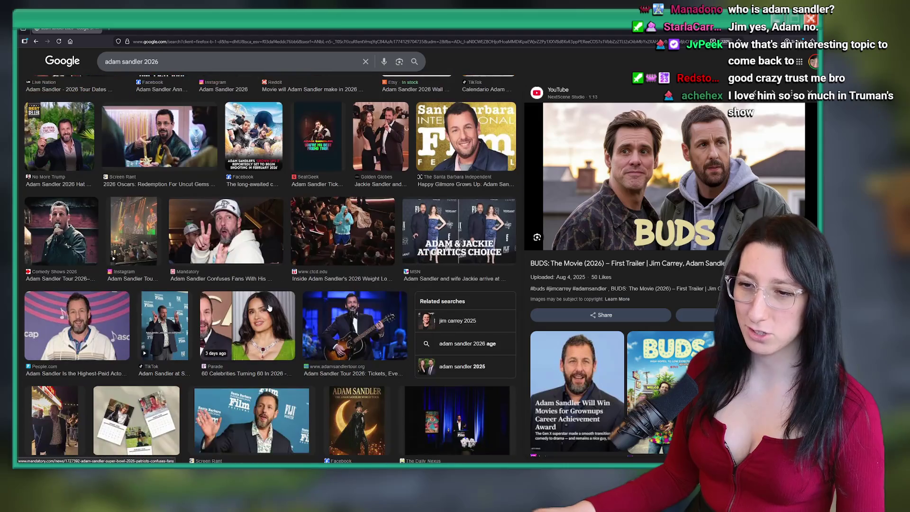
scroll(122, 182, "up", 5)
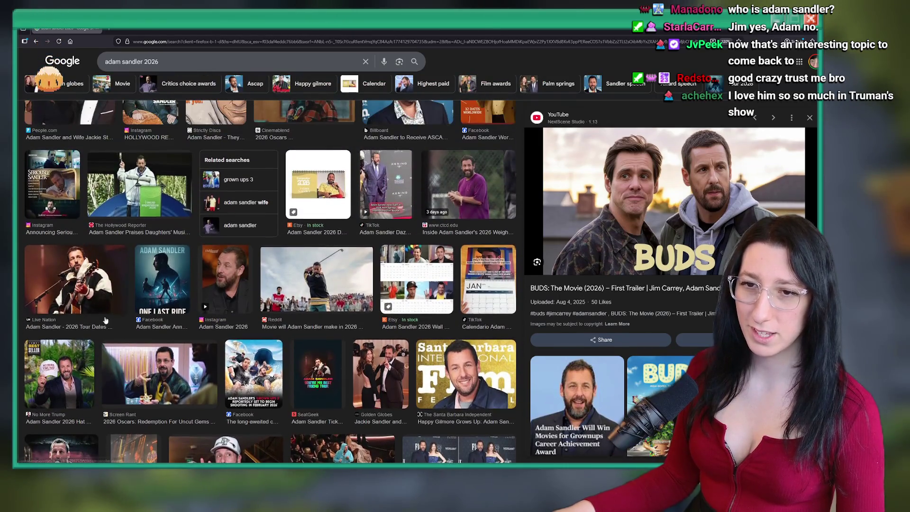
left_click(76, 280)
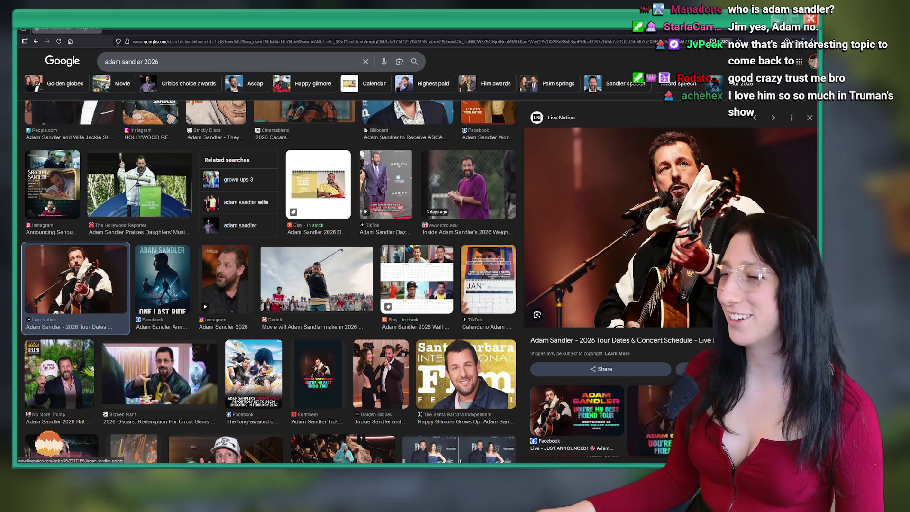
scroll(409, 153, "up", 3)
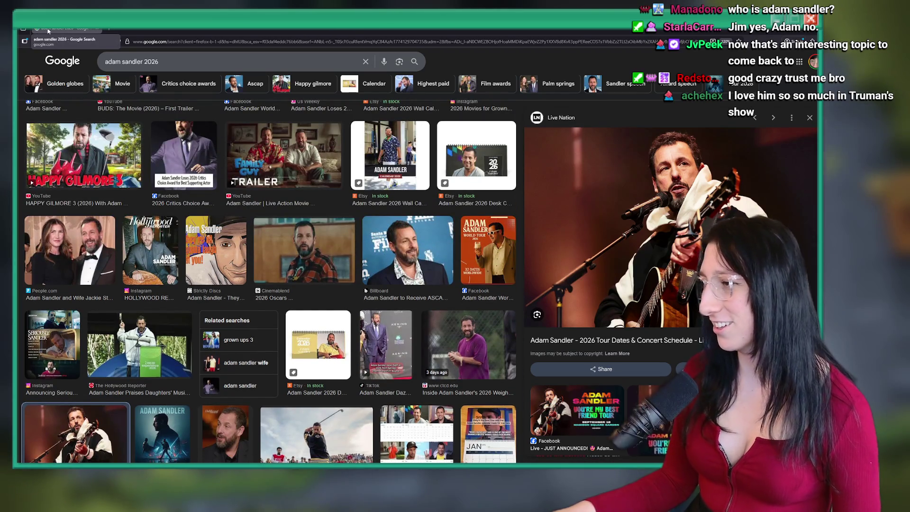
key("alt+Tab")
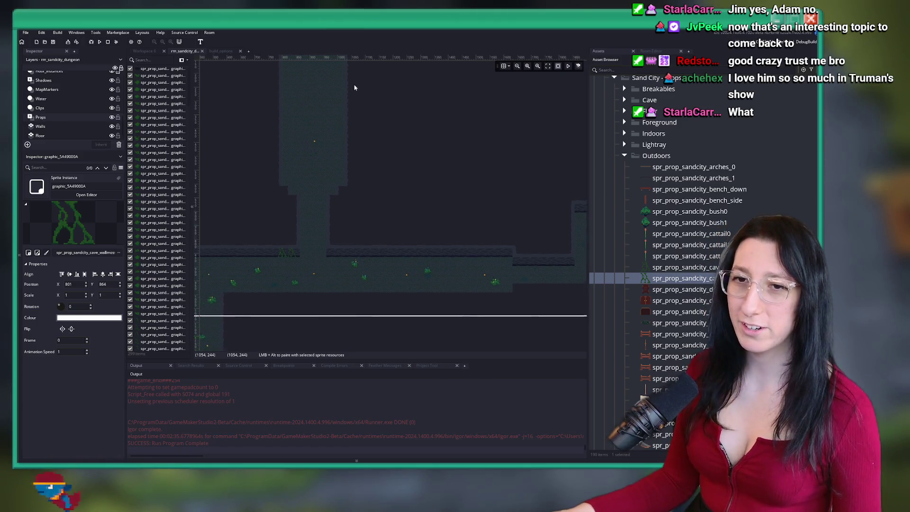
Place two wall-moss sprites further along the dungeon wall
scroll(301, 197, "up", 4)
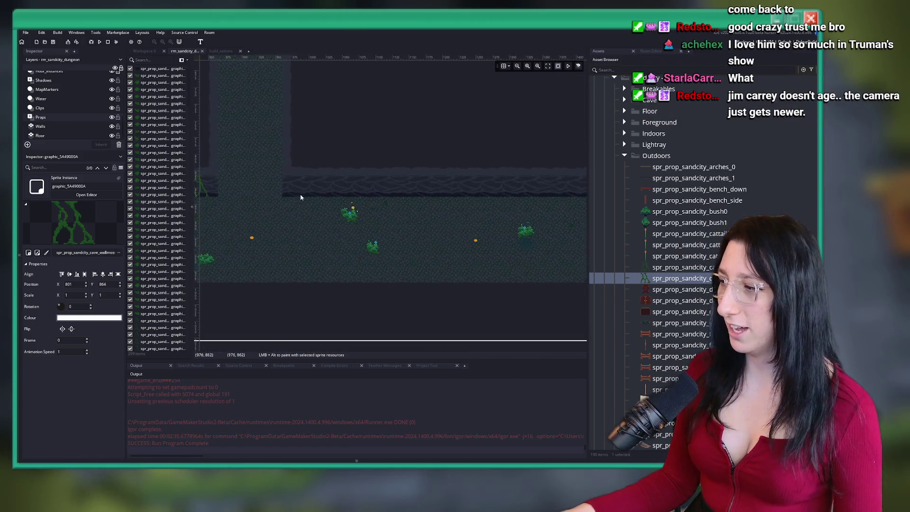
scroll(439, 189, "up", 3)
left_click(446, 209, "alt")
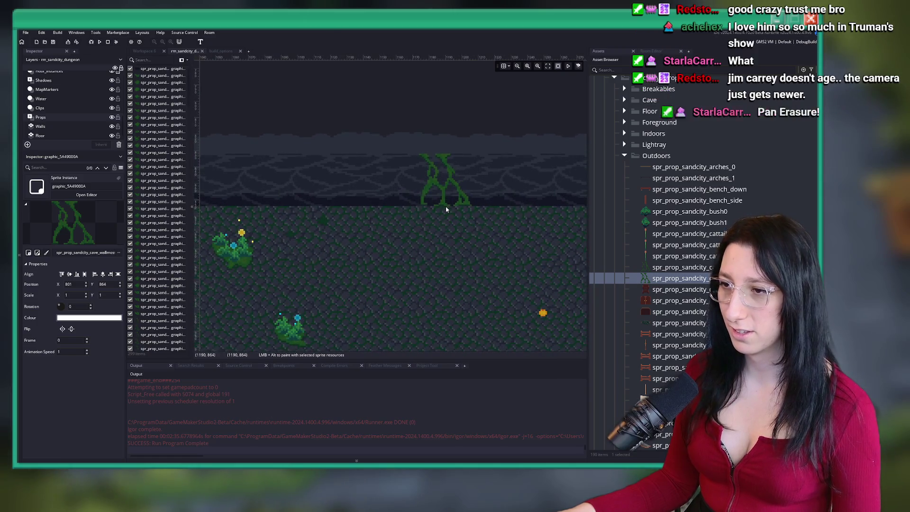
scroll(510, 232, "right", 10)
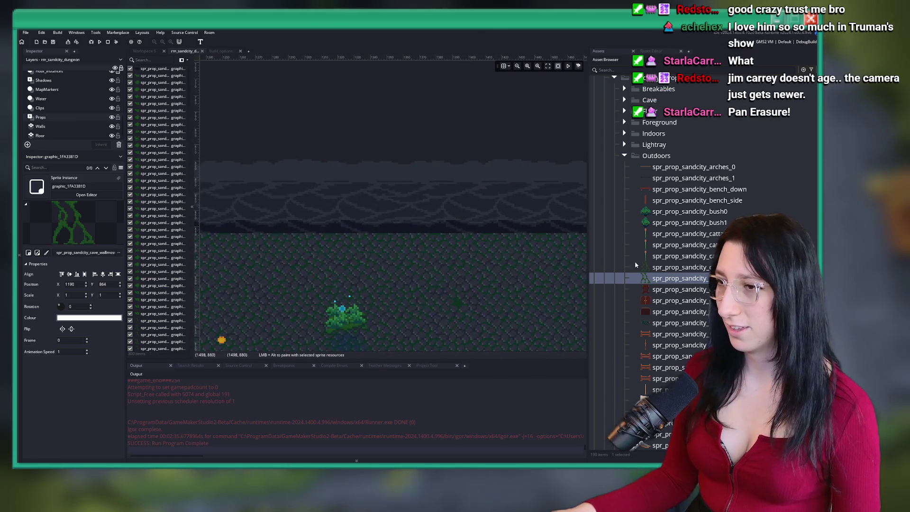
scroll(417, 213, "up", 5)
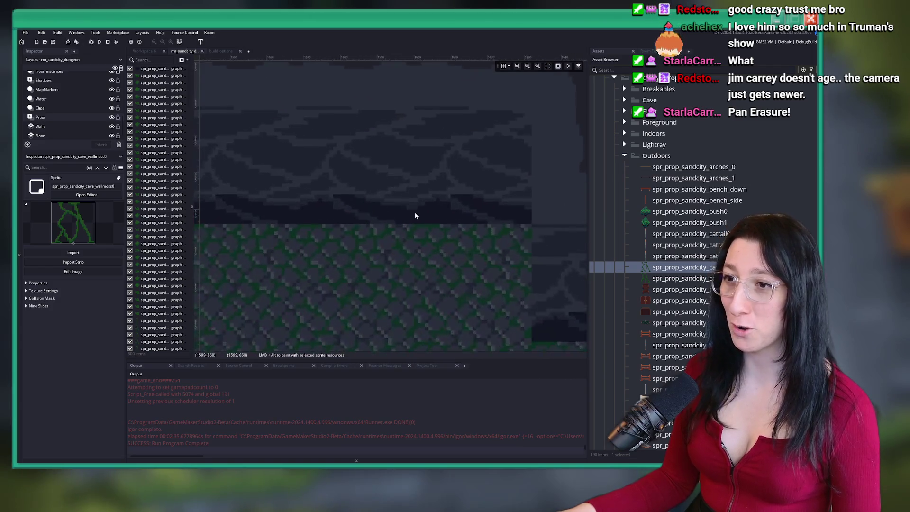
left_click(431, 215, "alt")
scroll(433, 233, "down", 5)
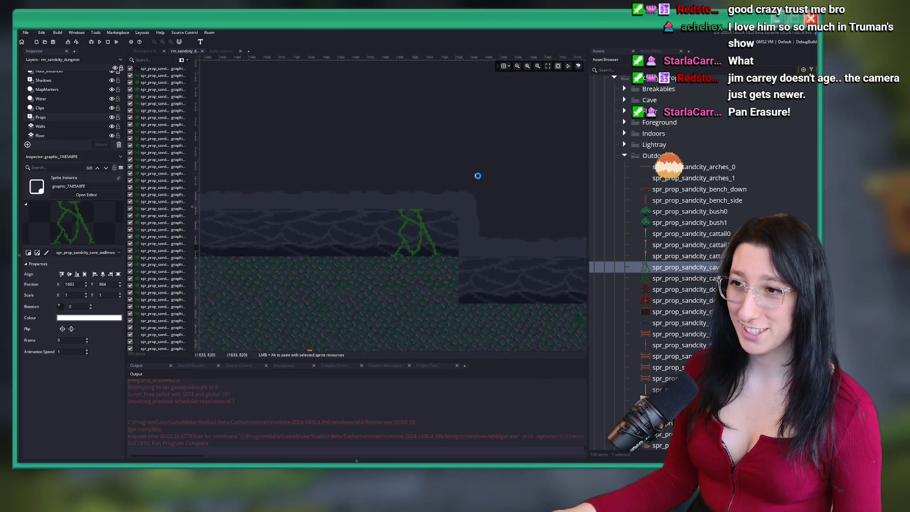
scroll(344, 261, "up", 3)
Place a moss sprite at the wall's lower edge and mirror it with Flip X
left_click(335, 265, "alt")
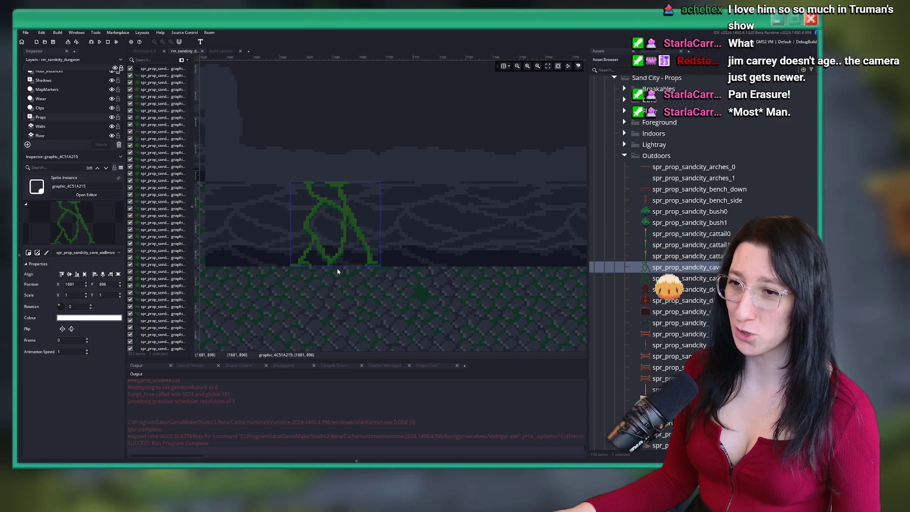
scroll(335, 265, "down", 3)
double_click(342, 248)
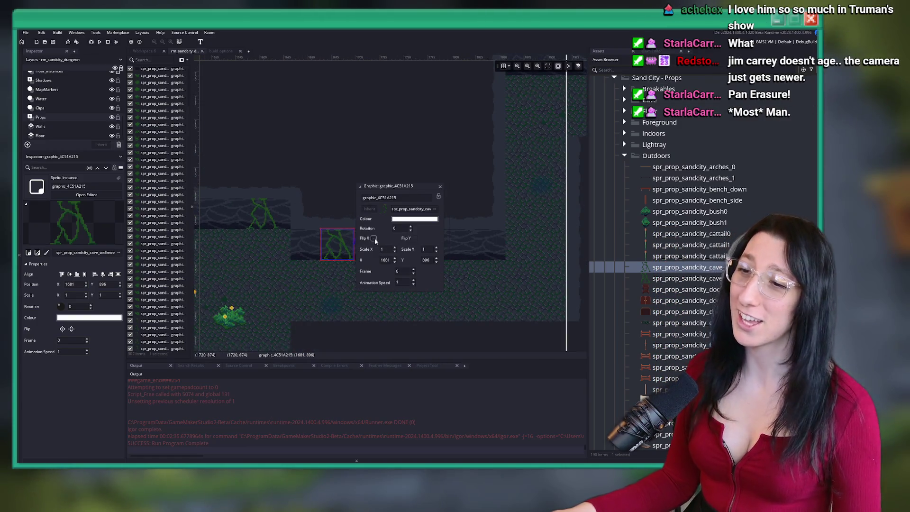
left_click(374, 239)
Move to the next stretch of wall and place the second wall-moss variant there
left_click_drag(415, 174, 346, 189)
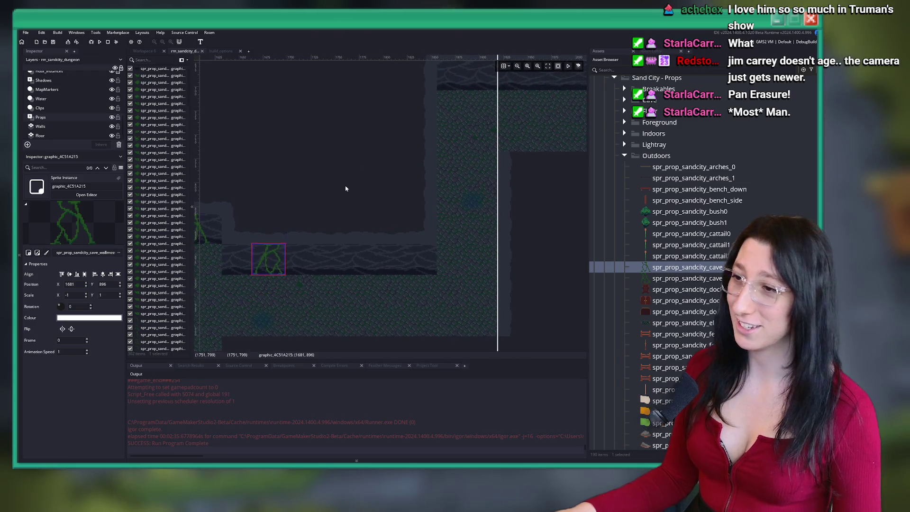
left_click(682, 278)
scroll(396, 252, "up", 3)
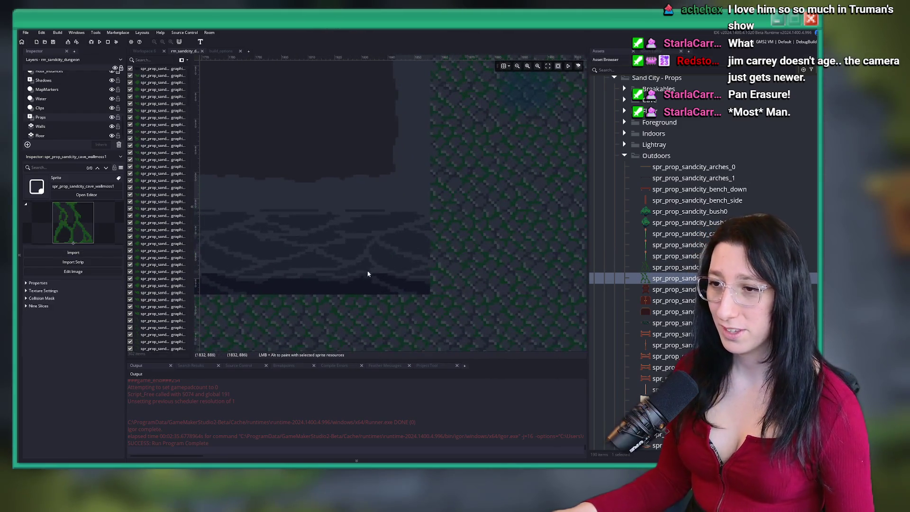
left_click(368, 274, "alt")
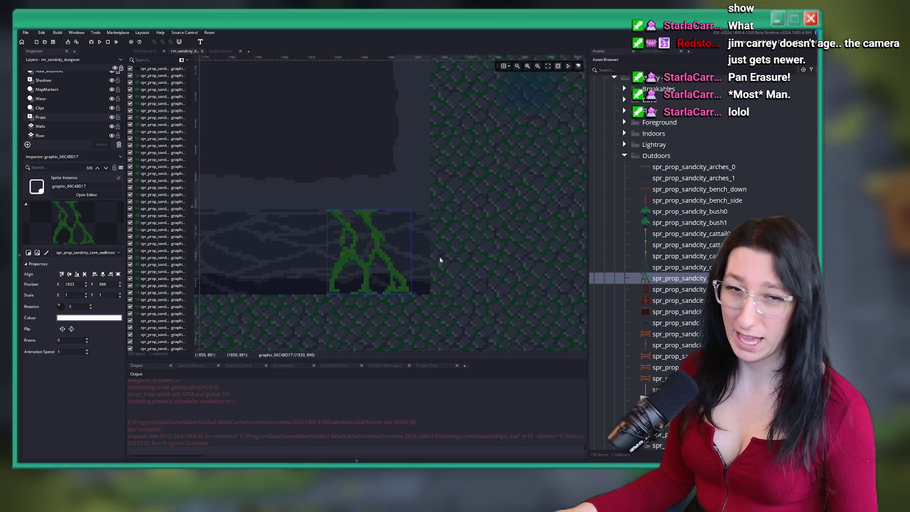
scroll(441, 260, "down", 3)
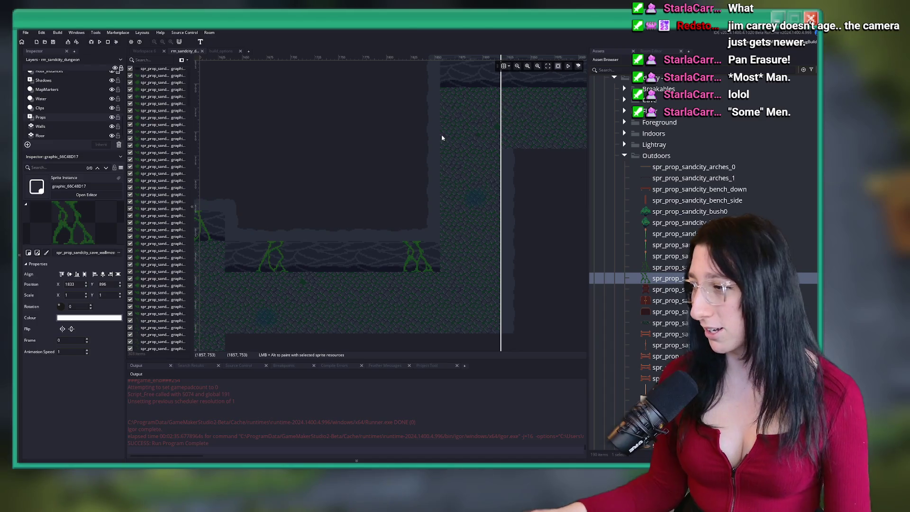
Hang a green vine sprite on the upper wall
scroll(452, 171, "up", 1)
scroll(452, 170, "up", 2)
scroll(306, 178, "up", 2)
scroll(302, 163, "up", 1)
scroll(314, 189, "up", 1)
left_click(292, 217, "alt")
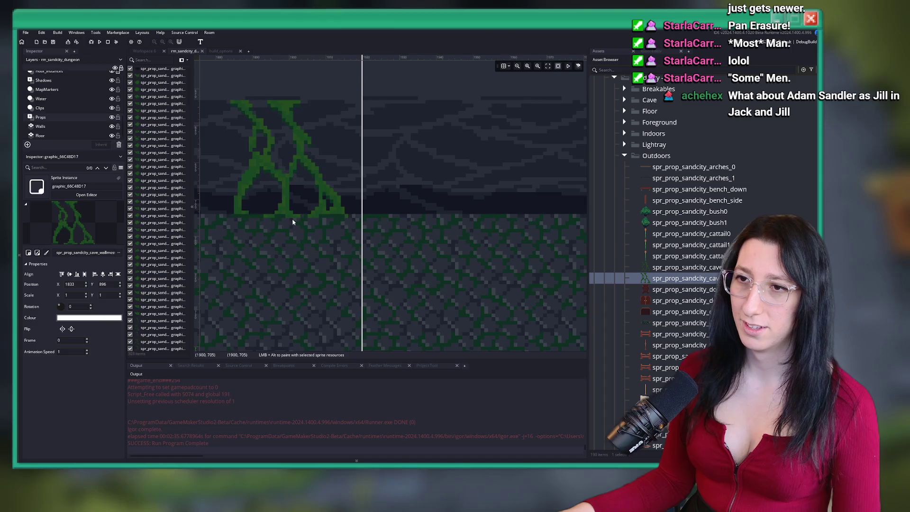
scroll(412, 212, "down", 4)
scroll(522, 185, "down", 3)
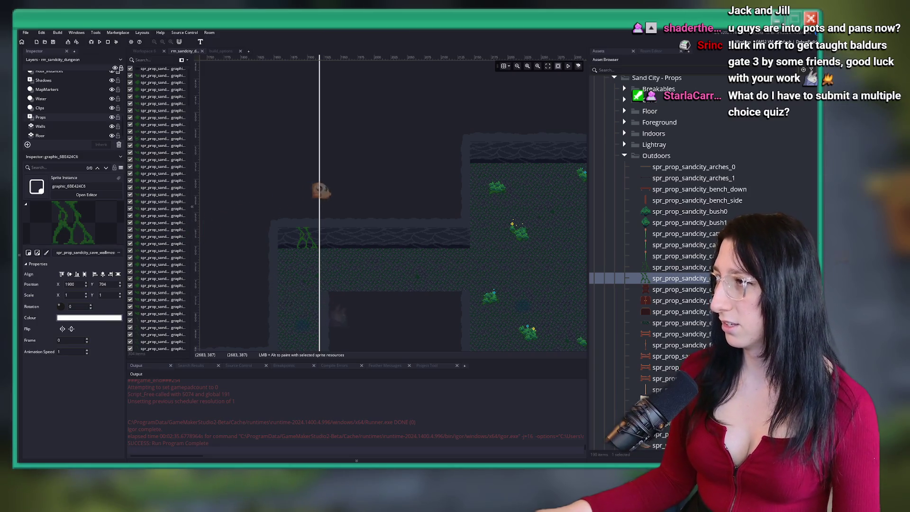
key("alt+Tab")
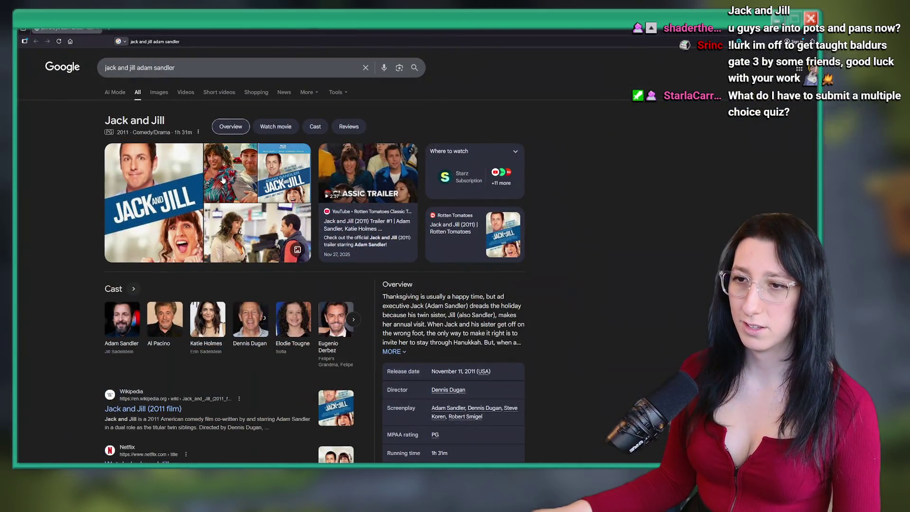
Preview Jack and Jill images: the movie poster, the twins photo and the Reddit twins image
left_click(223, 180)
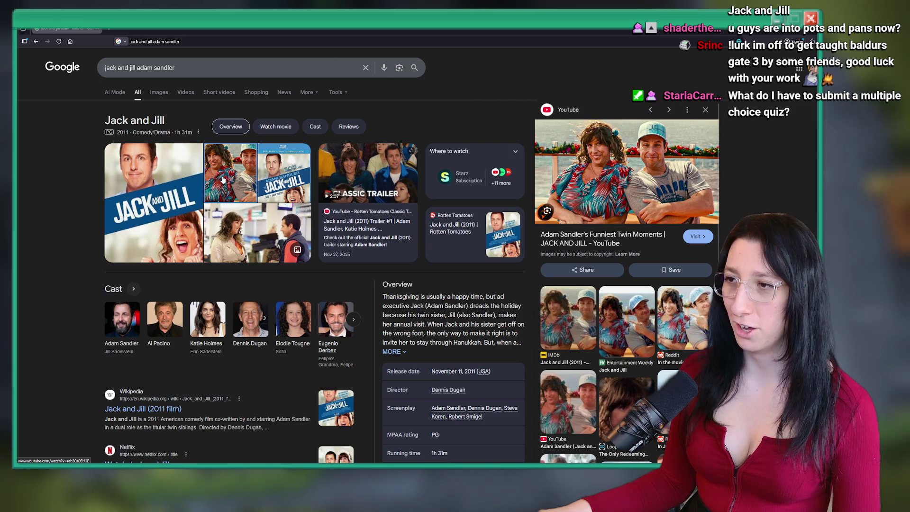
left_click(188, 183)
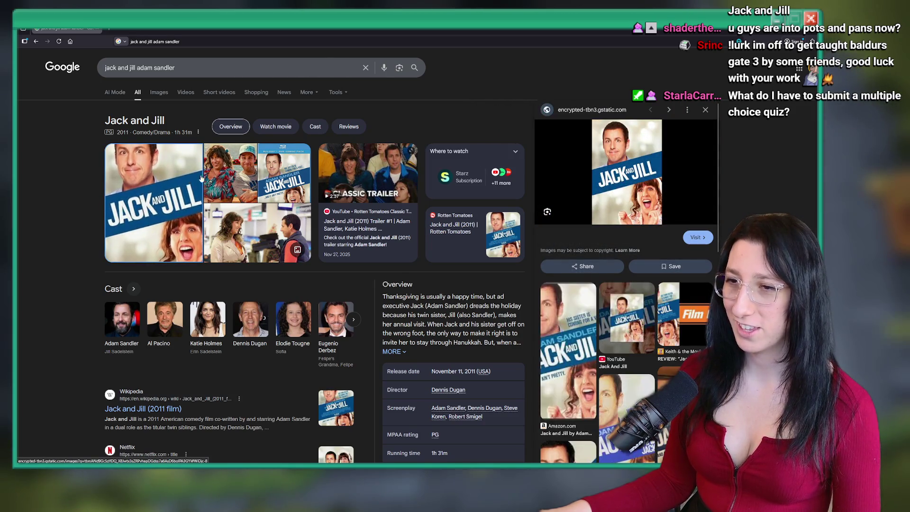
left_click(236, 166)
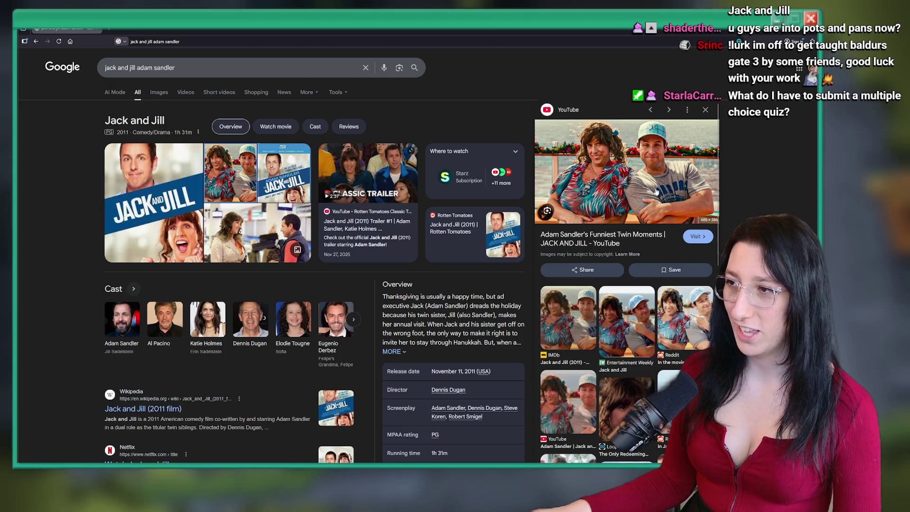
left_click(673, 322)
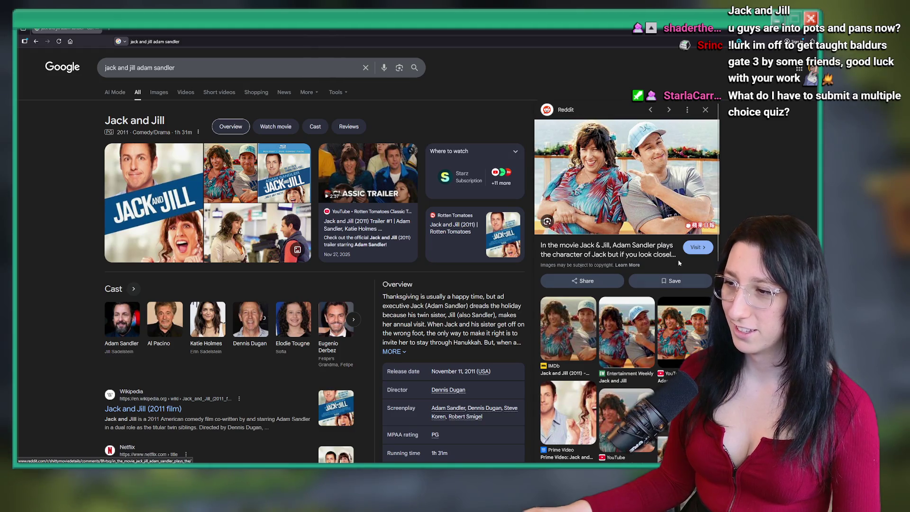
scroll(638, 338, "down", 1)
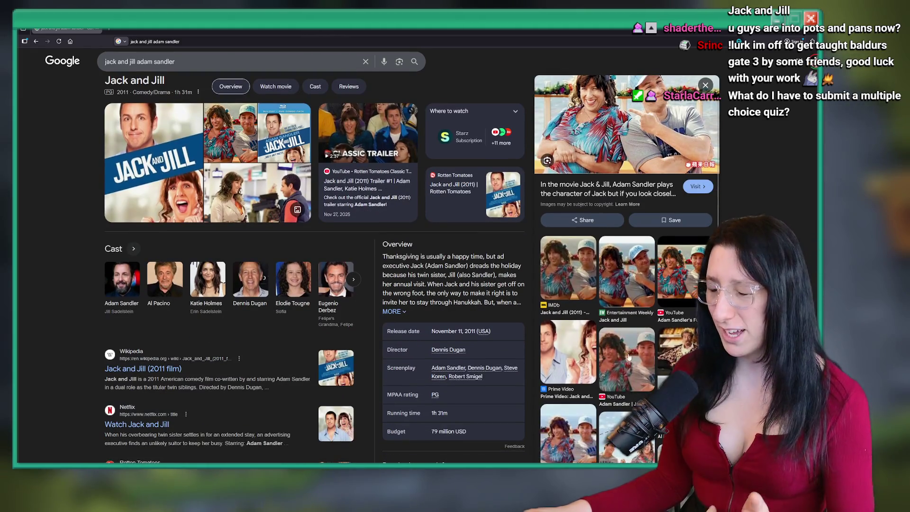
scroll(629, 356, "down", 3)
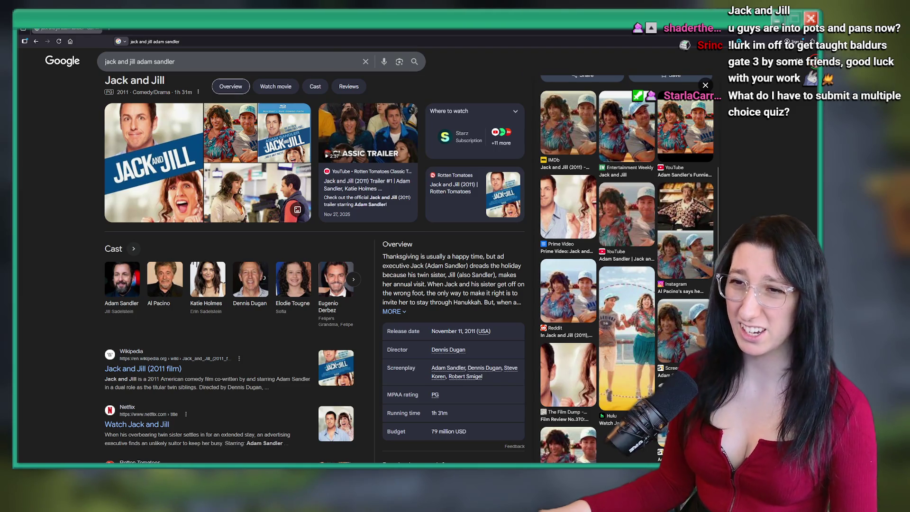
scroll(629, 284, "up", 1)
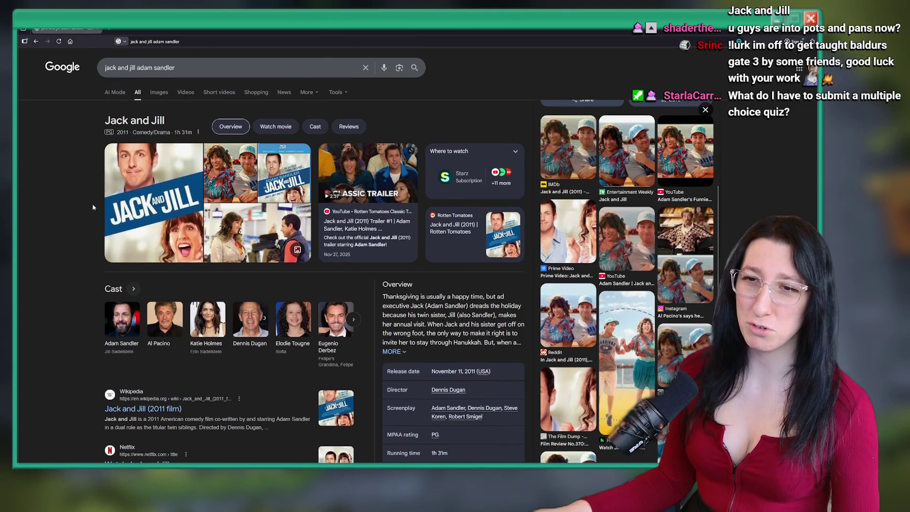
key("alt+Tab")
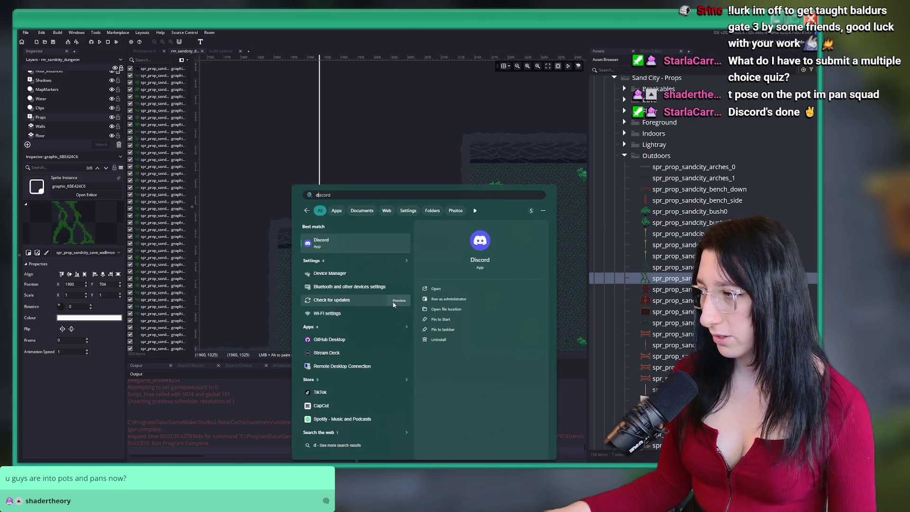
left_click(393, 244)
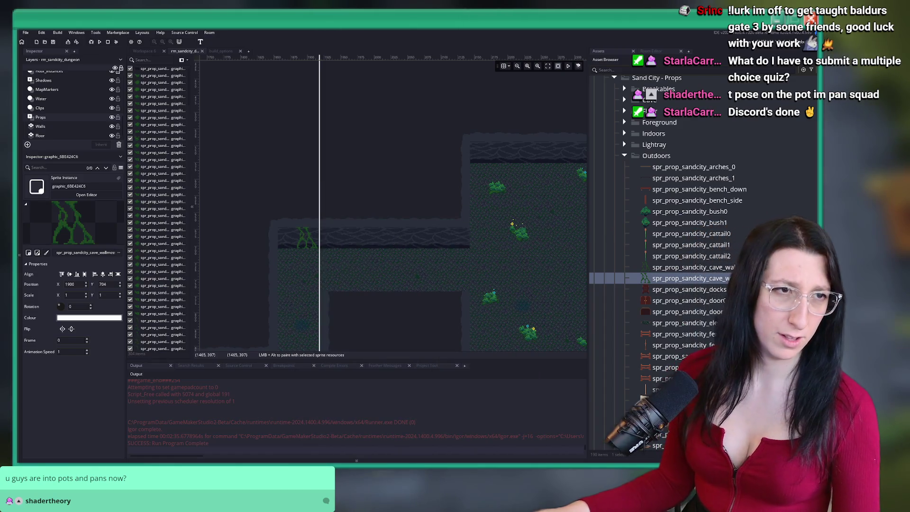
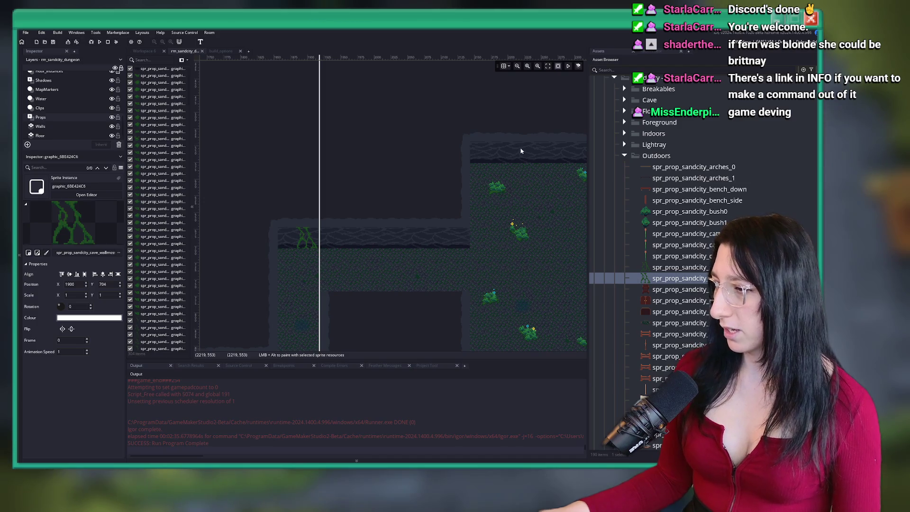
Bring the neighbouring cave room into view and paint a moss vine onto its wall
left_click_drag(501, 305, 384, 277)
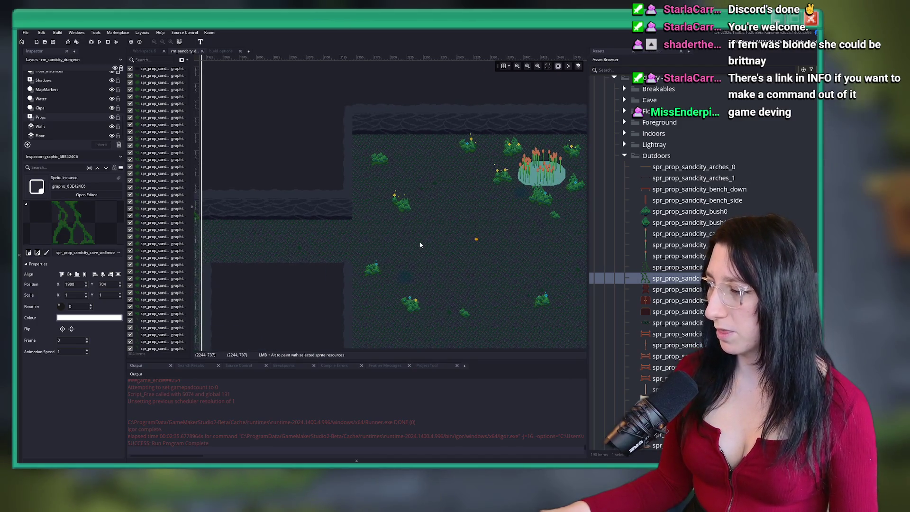
scroll(420, 245, "down", 3)
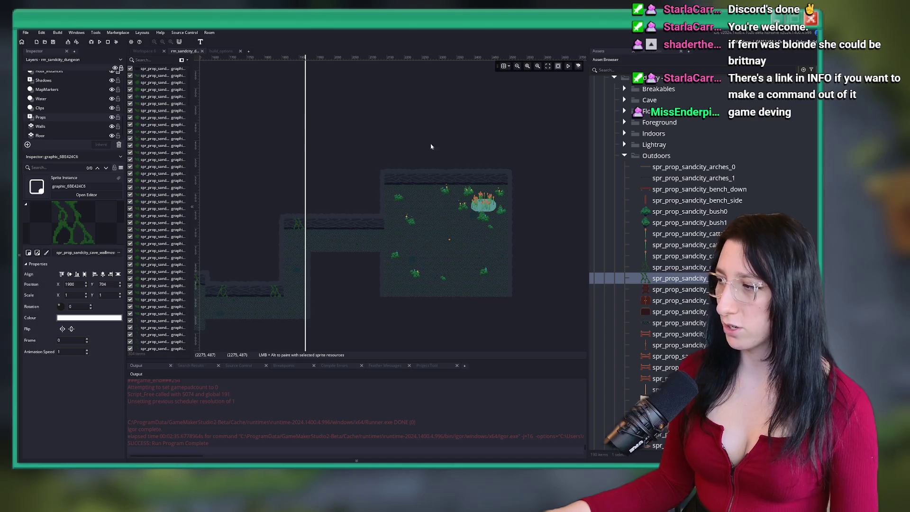
scroll(454, 263, "up", 2)
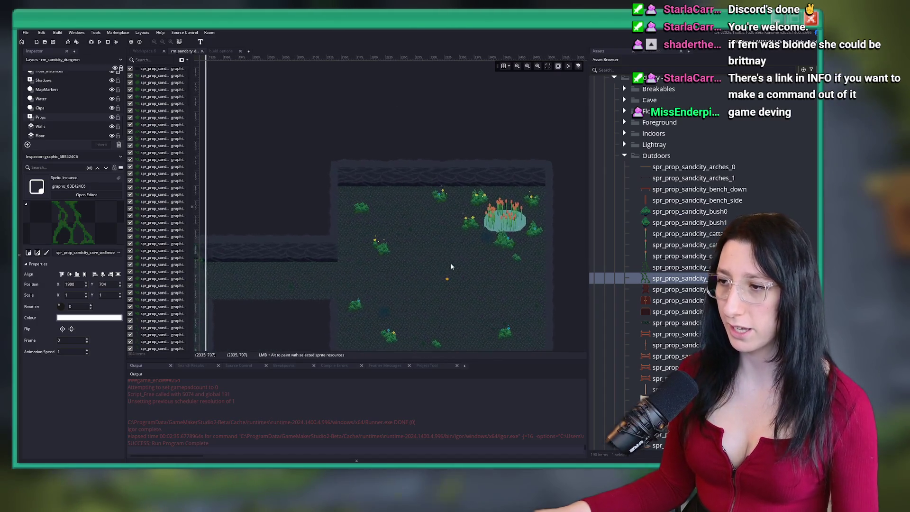
left_click(363, 188, "alt")
scroll(363, 190, "up", 3)
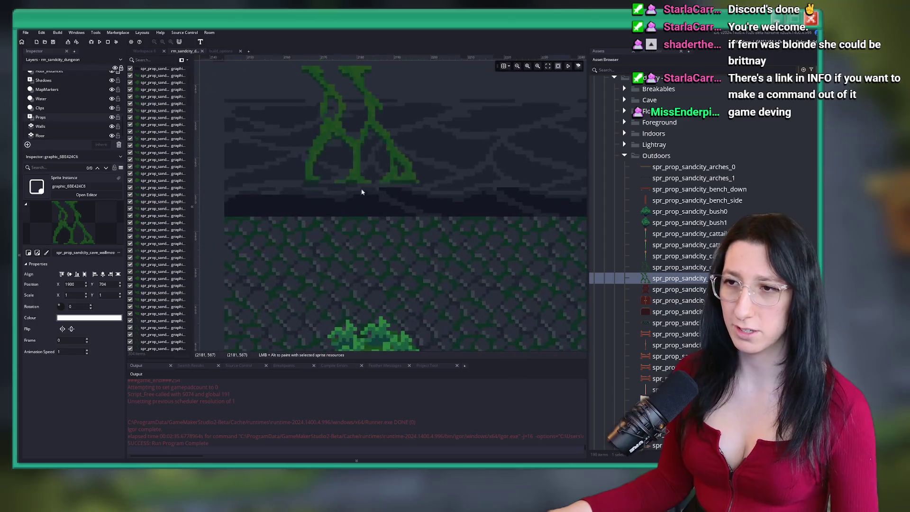
scroll(447, 271, "down", 5)
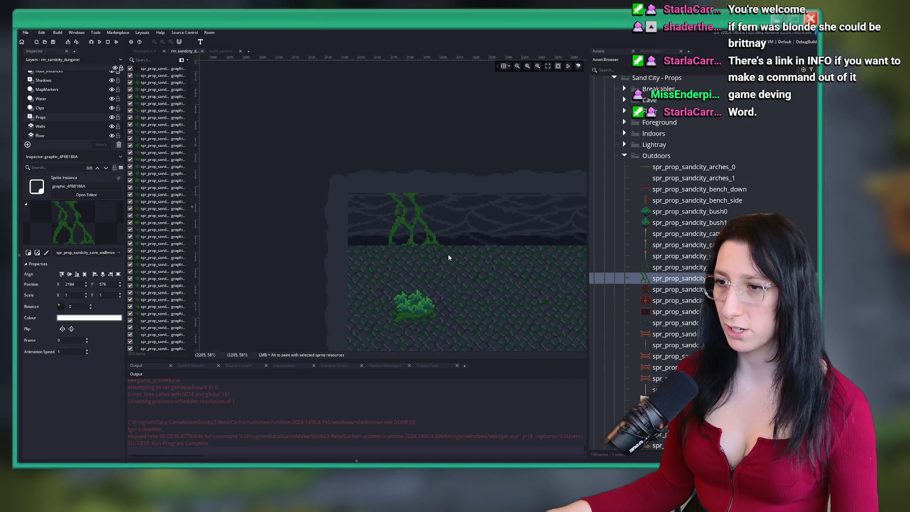
Pick spr_prop_sandcity_cave_wallmoss0 and place another moss vine on the back wall
left_click(637, 265)
scroll(452, 240, "up", 5)
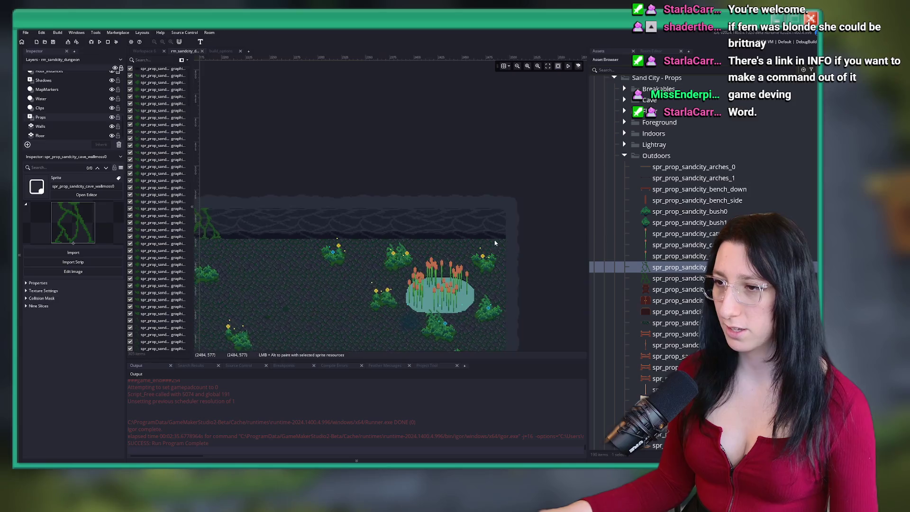
left_click(452, 240, "alt")
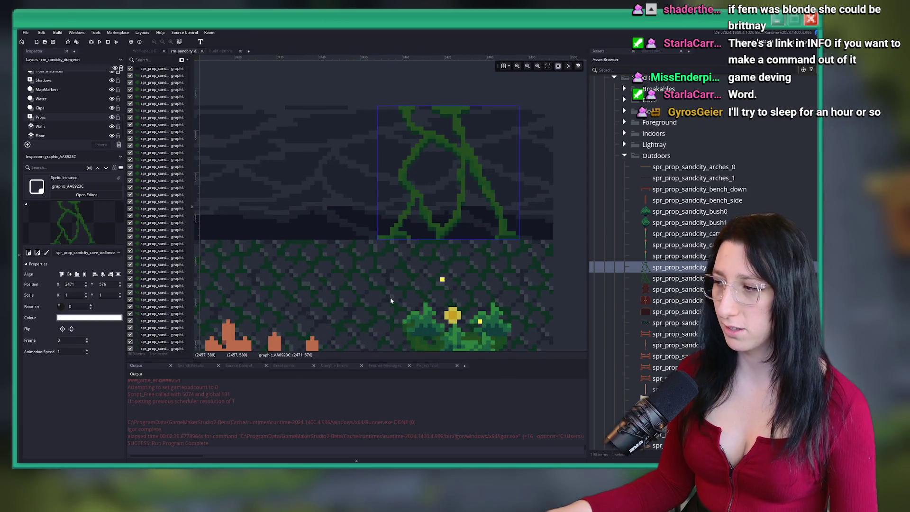
scroll(403, 285, "down", 5)
scroll(451, 179, "down", 3)
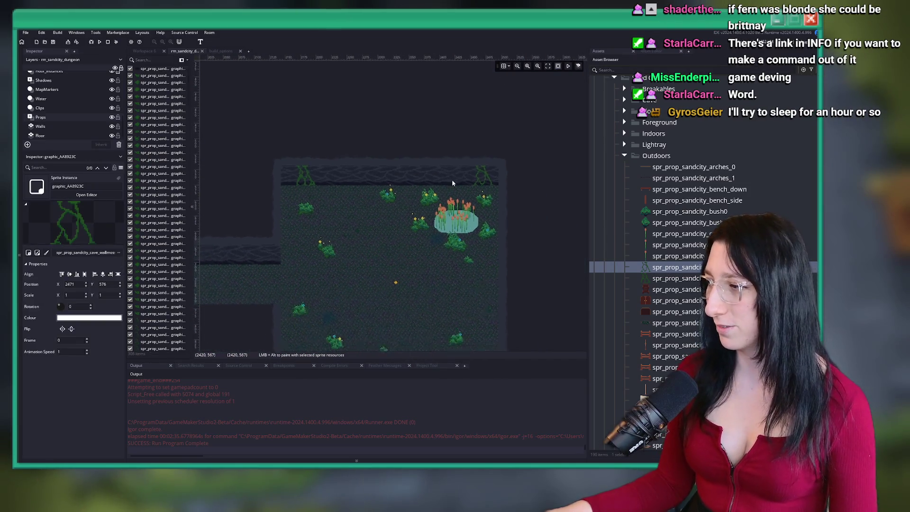
scroll(427, 199, "up", 5)
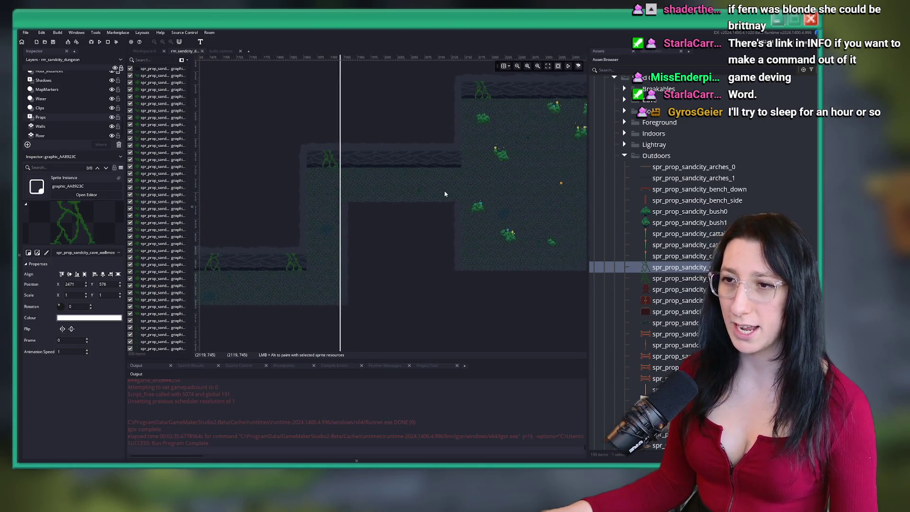
scroll(384, 209, "down", 8)
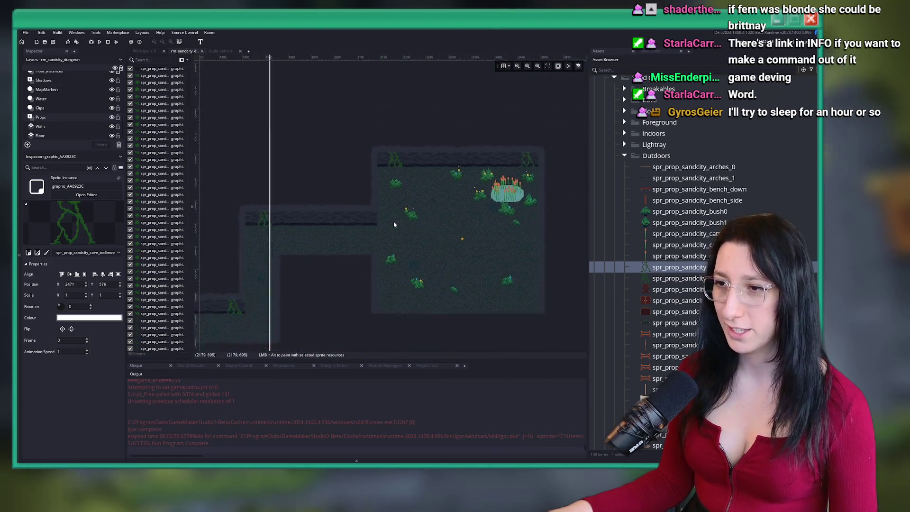
scroll(368, 238, "left", 10)
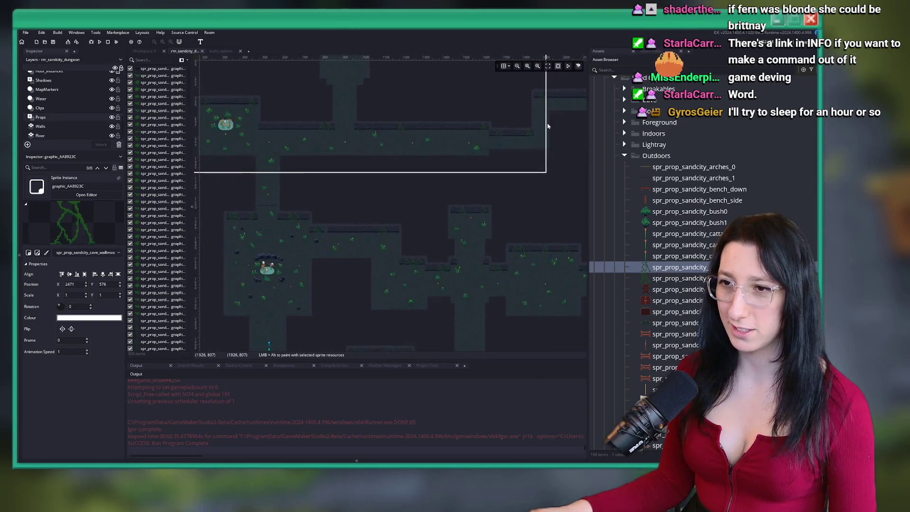
scroll(327, 213, "up", 8)
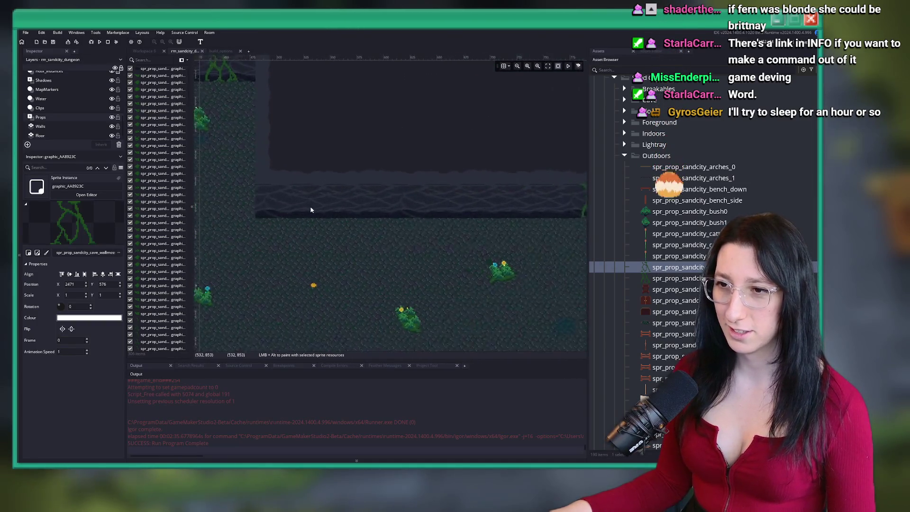
scroll(308, 222, "left", 3)
Add a moss vine to another cave room's wall
left_click(417, 263, "alt")
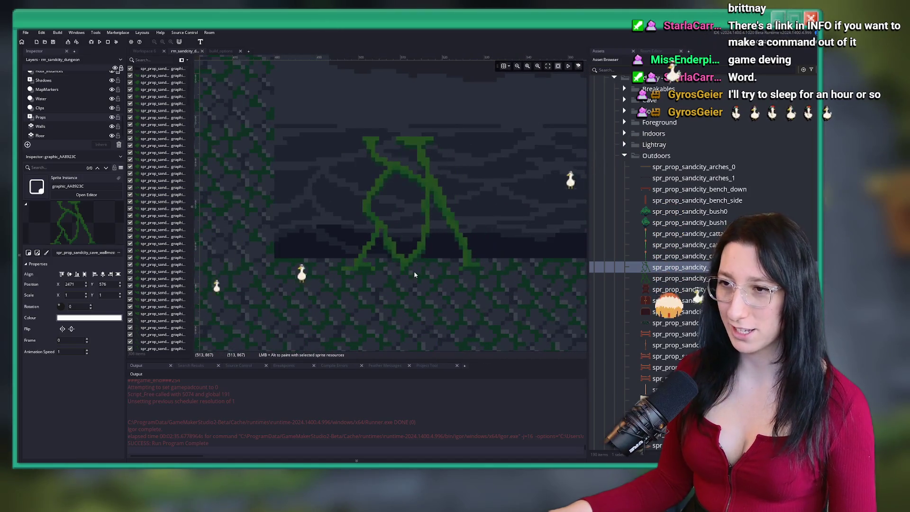
scroll(448, 258, "down", 10)
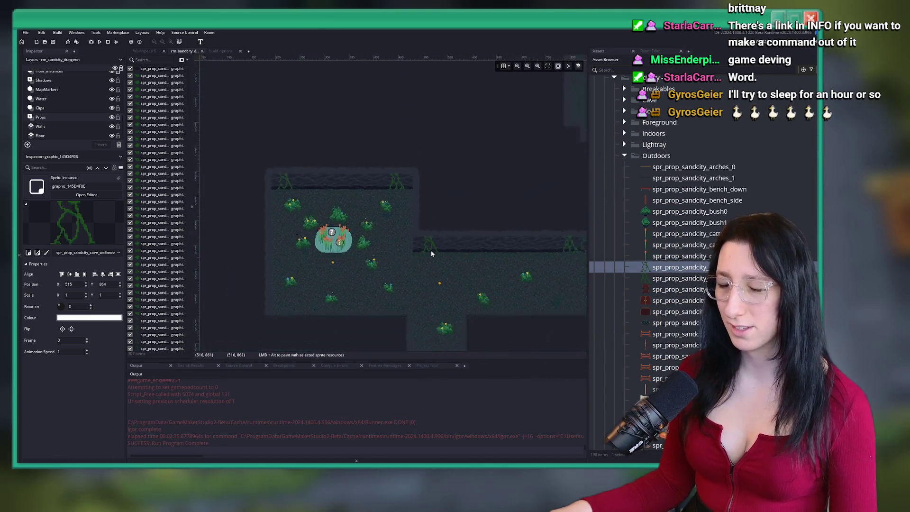
scroll(417, 167, "down", 3)
scroll(261, 225, "right", 6)
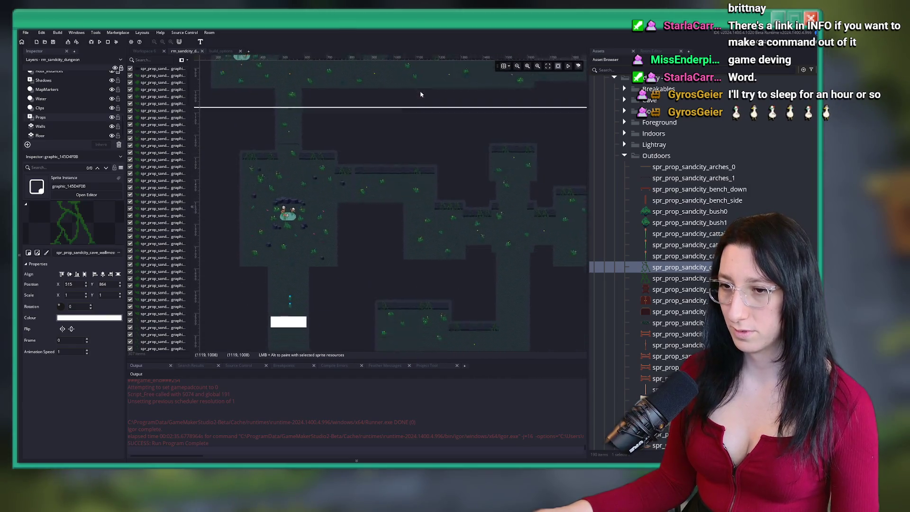
scroll(331, 229, "up", 1)
scroll(332, 229, "right", 1)
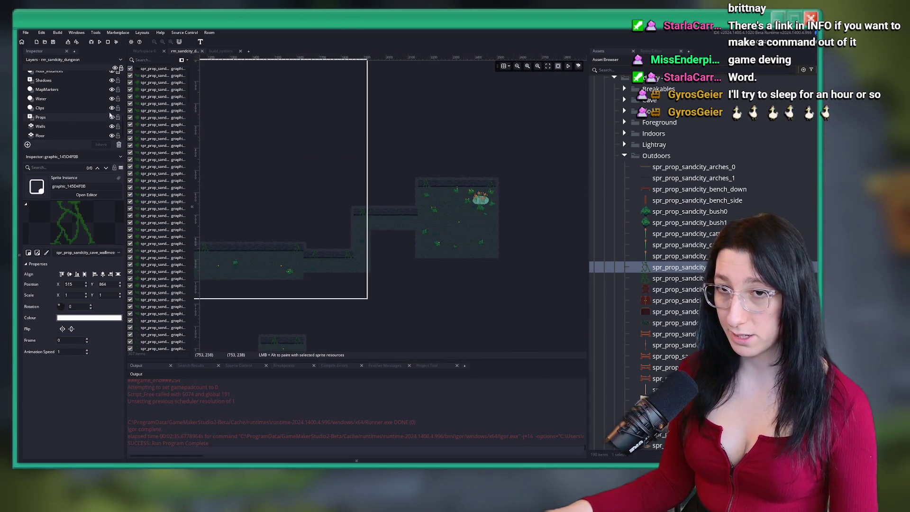
scroll(102, 120, "up", 2)
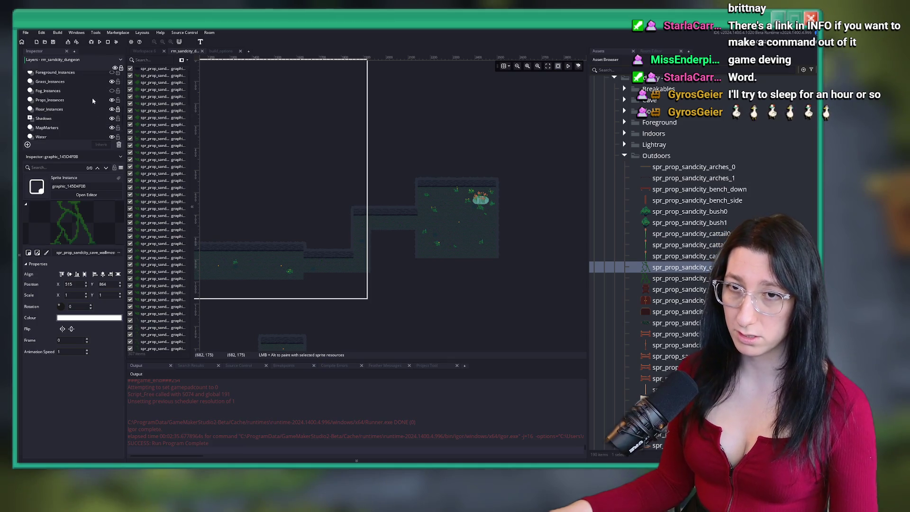
On Props_Instances, move the yellow glowing seaweed prop up-left to about 1889, 737
left_click(92, 100)
scroll(370, 216, "up", 3)
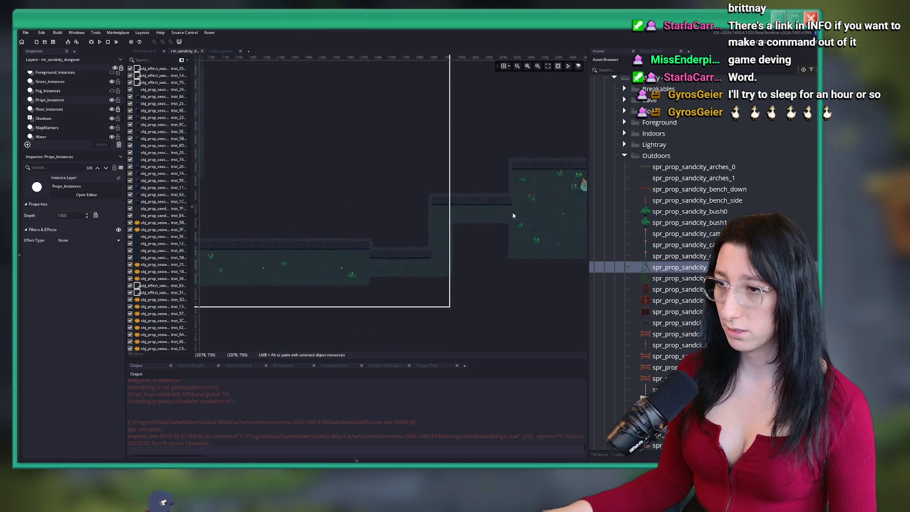
left_click(560, 220)
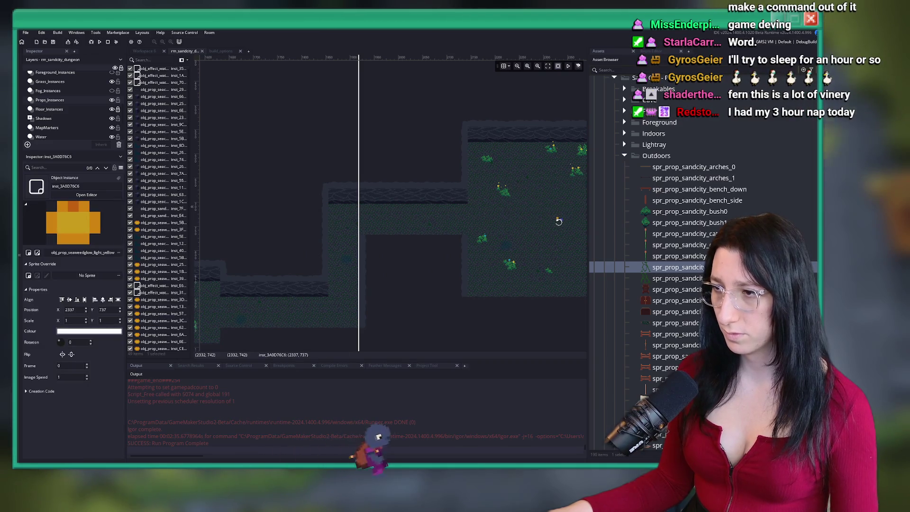
scroll(560, 220, "up", 1)
left_click(403, 231)
left_click_drag(403, 232, 330, 223)
scroll(444, 244, "up", 3)
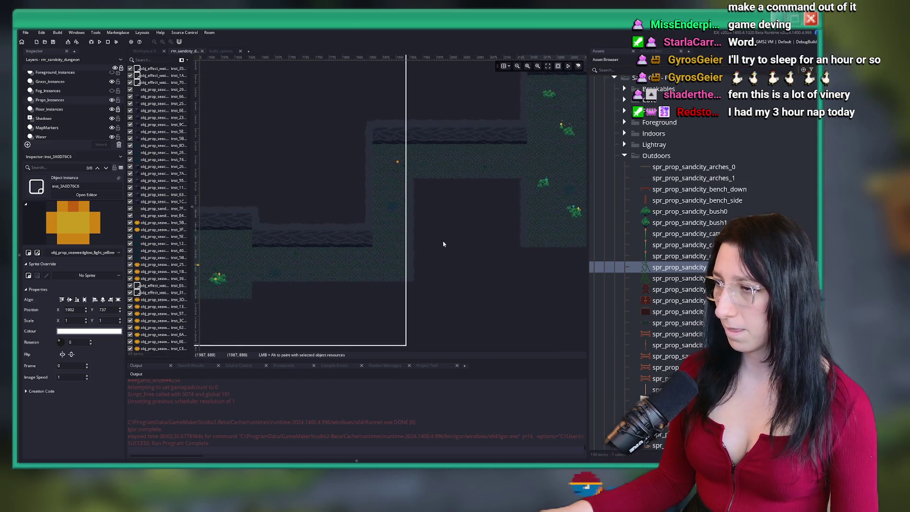
key("Left")
key("Left")
key("Left")
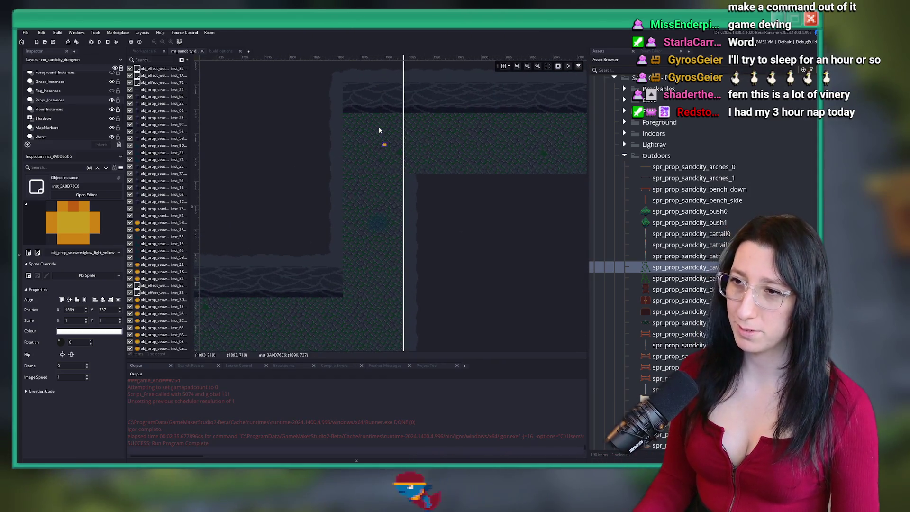
scroll(379, 130, "down", 4)
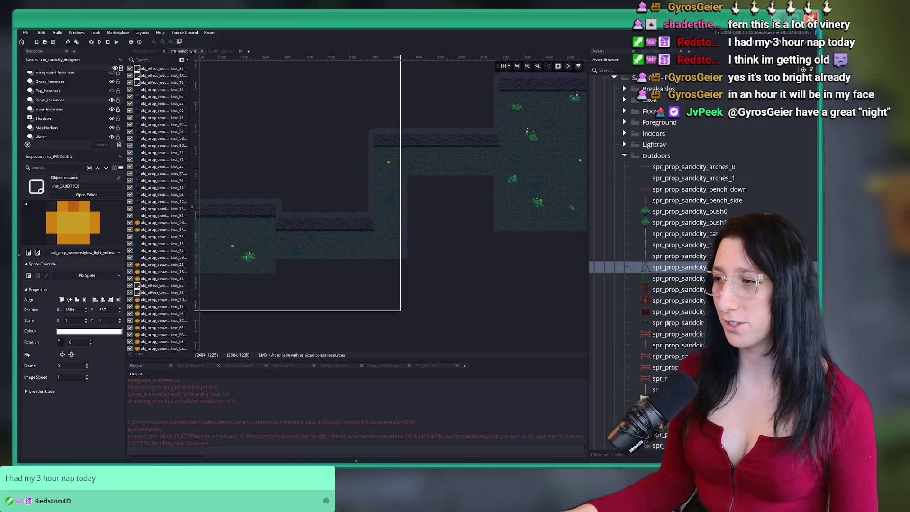
scroll(375, 228, "down", 5)
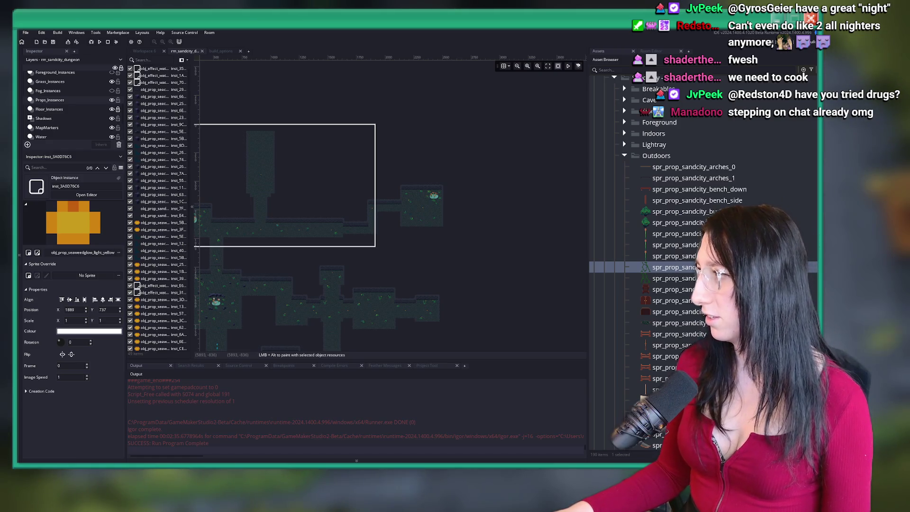
Check the eBay 2x4 plank listing, then preview the eBay 18" 2x4 plank image
key("alt+Tab")
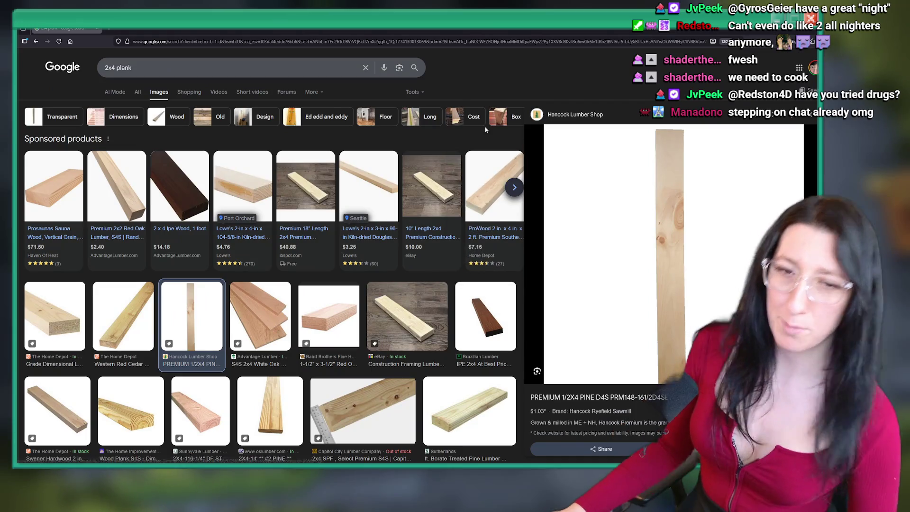
mouse_move(497, 177)
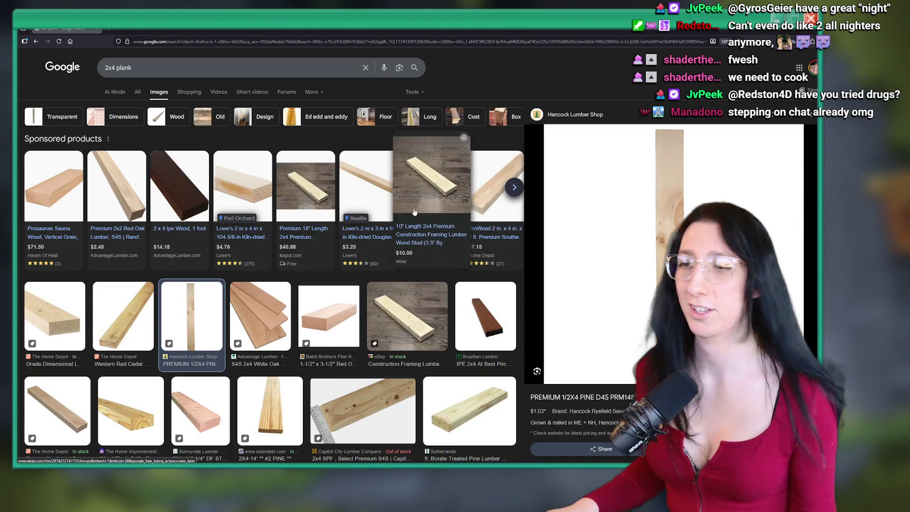
left_click(404, 203)
key("alt+Left")
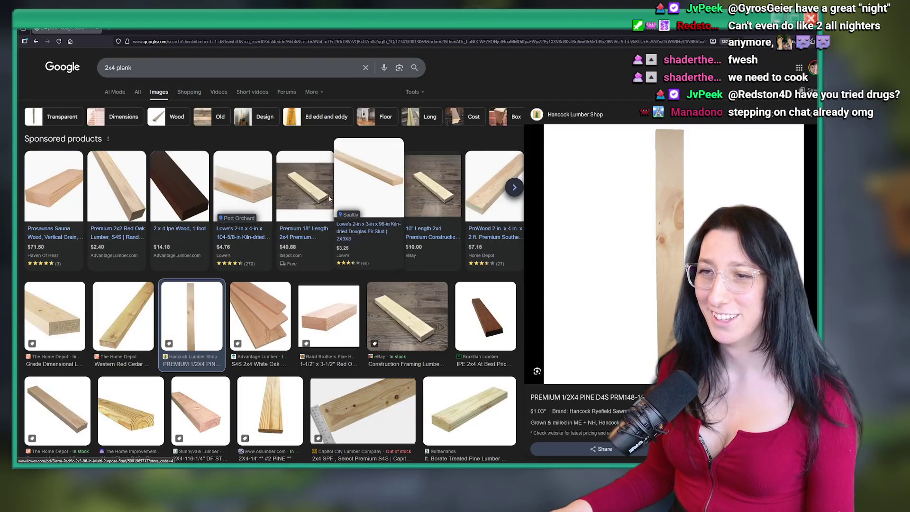
left_click(406, 315)
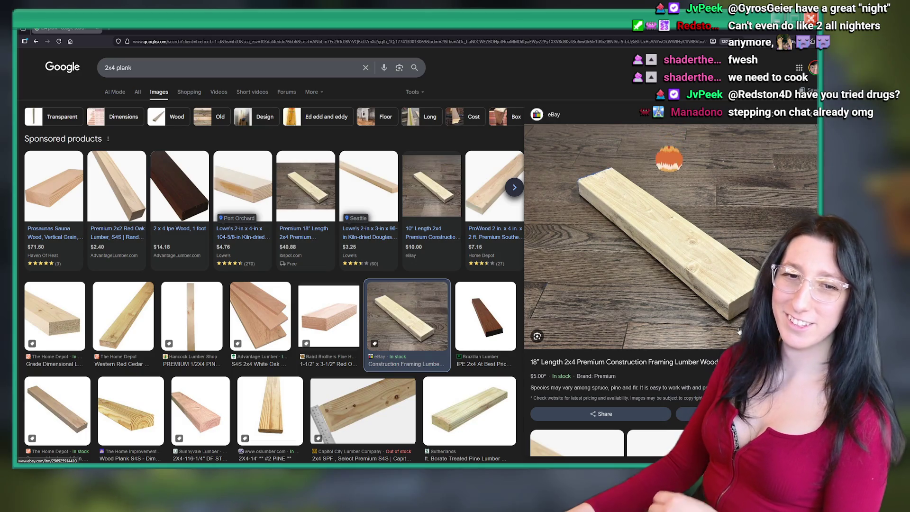
Preview the stacked treated 2x4 lumber and 2X4 Pine Lumber results, then return to the top
scroll(303, 285, "down", 5)
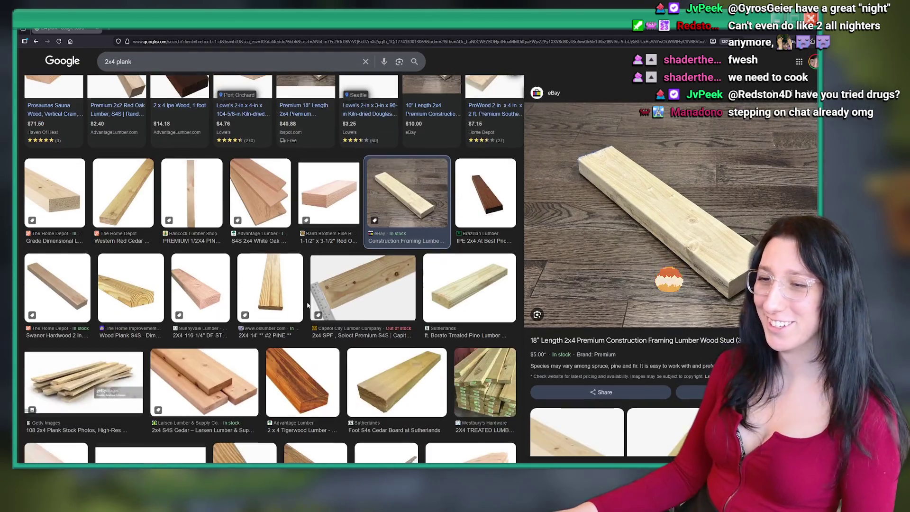
left_click(501, 239)
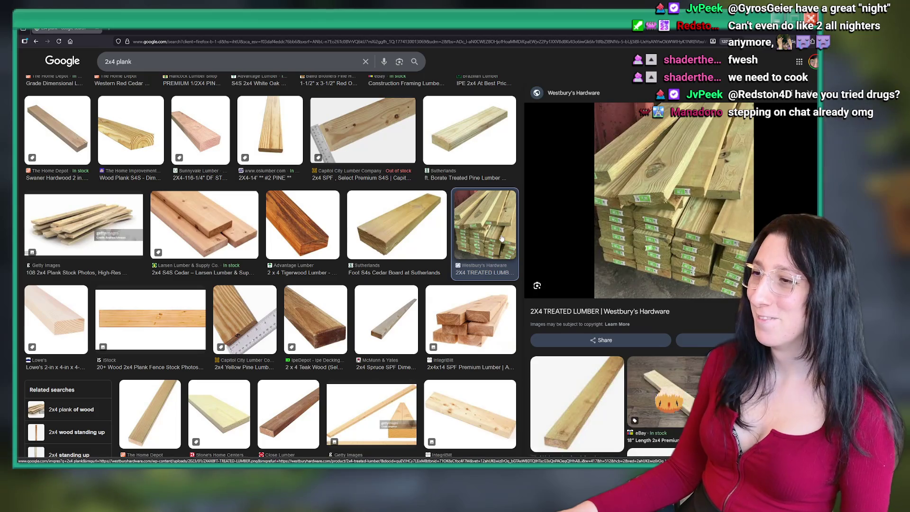
scroll(475, 212, "down", 6)
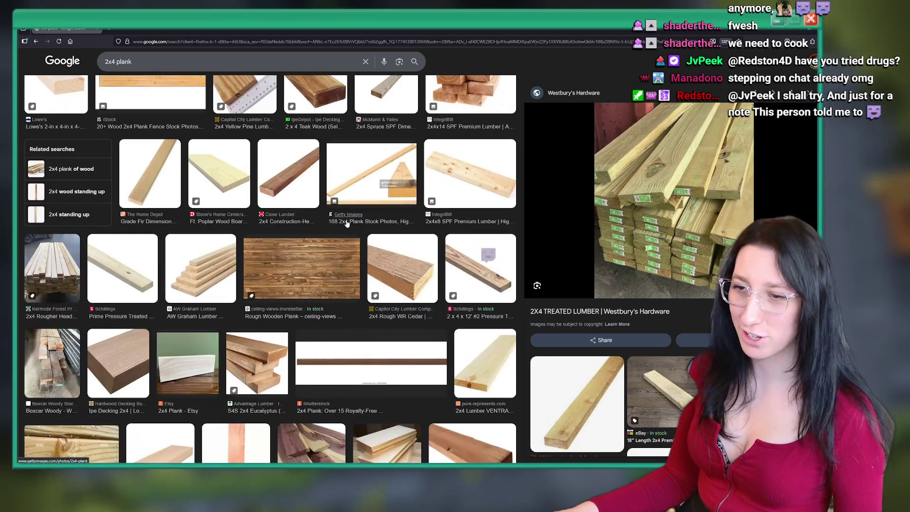
scroll(298, 227, "down", 5)
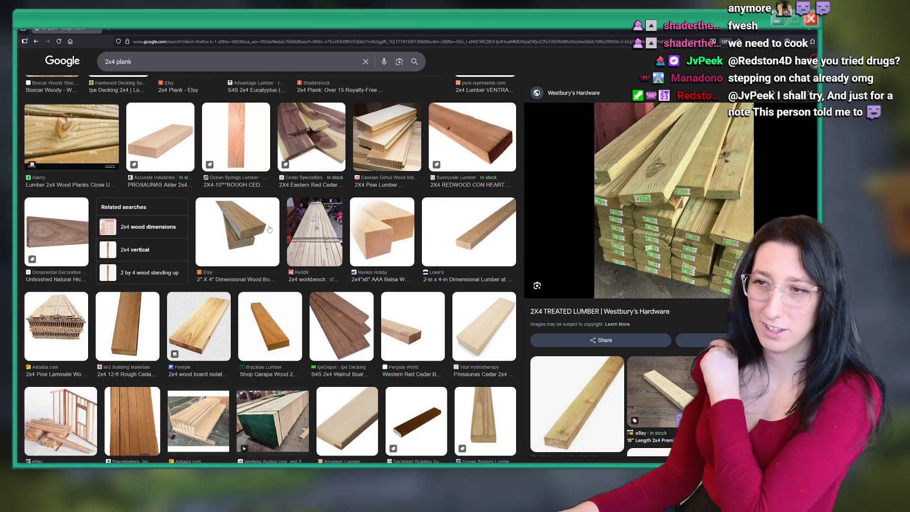
left_click(374, 151)
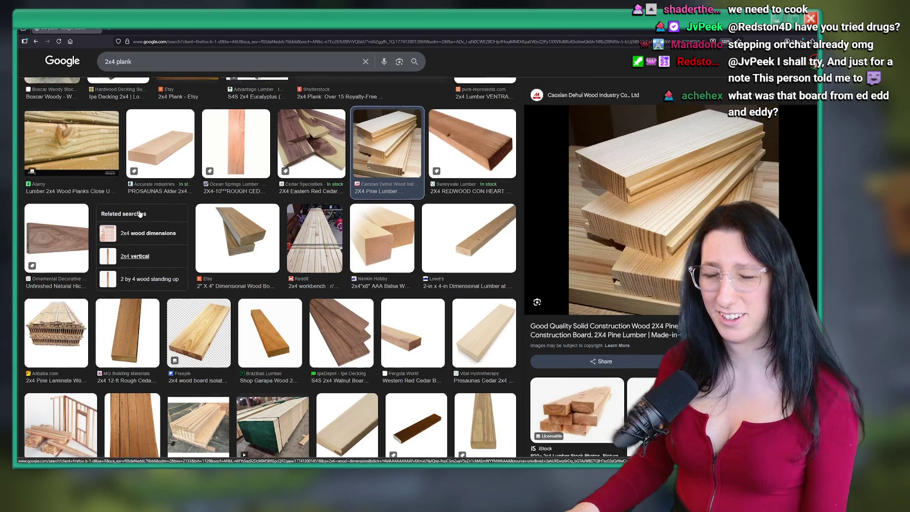
scroll(171, 258, "up", 10)
scroll(166, 108, "up", 3)
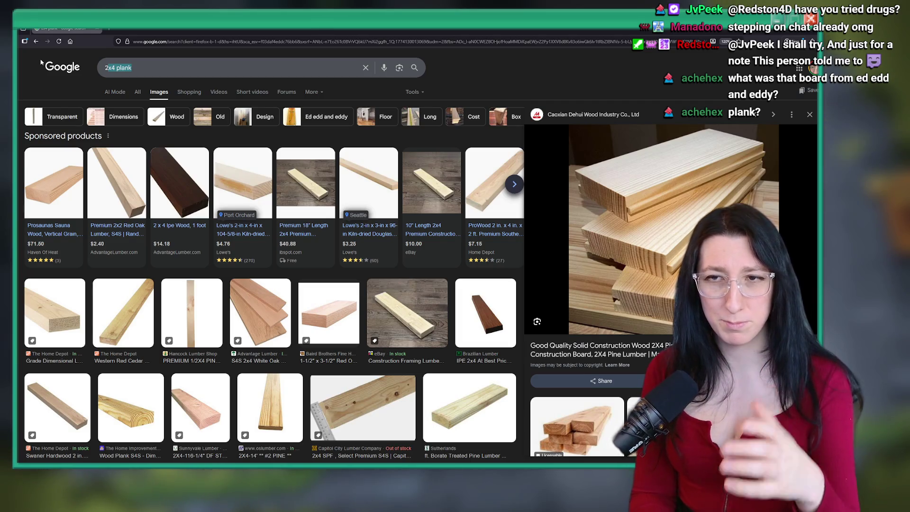
Search 'ed edd n eddy plank', preview the eBay and Plank Says results, then return to GameMaker
type("2pl")
type("ed ed")
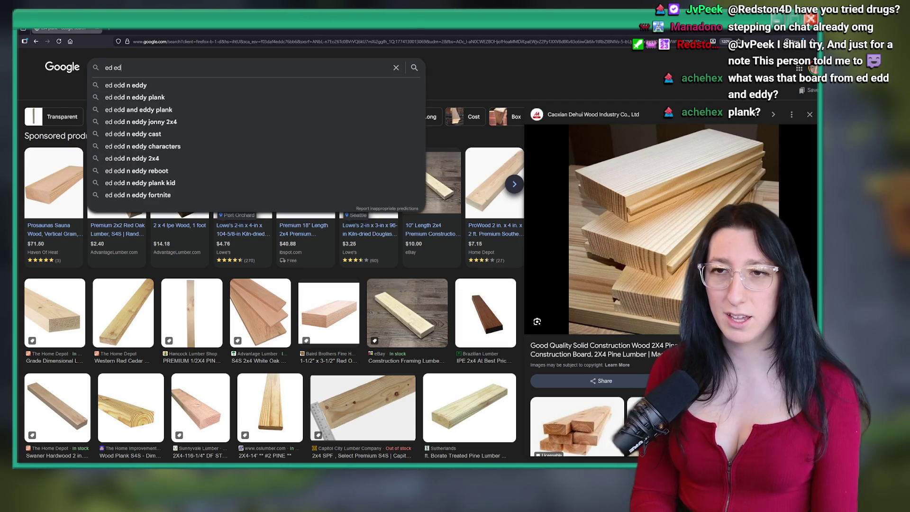
type("n eddy upank")
key("Return")
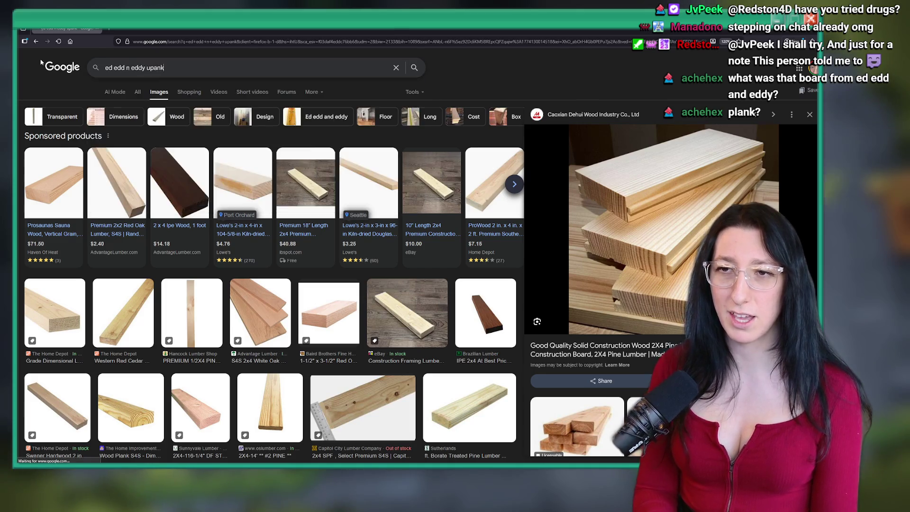
left_click(409, 185)
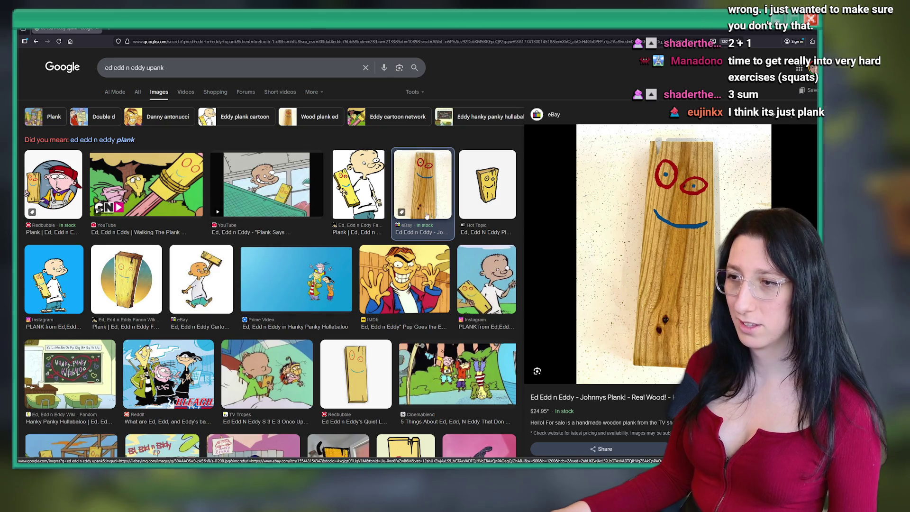
left_click(266, 185)
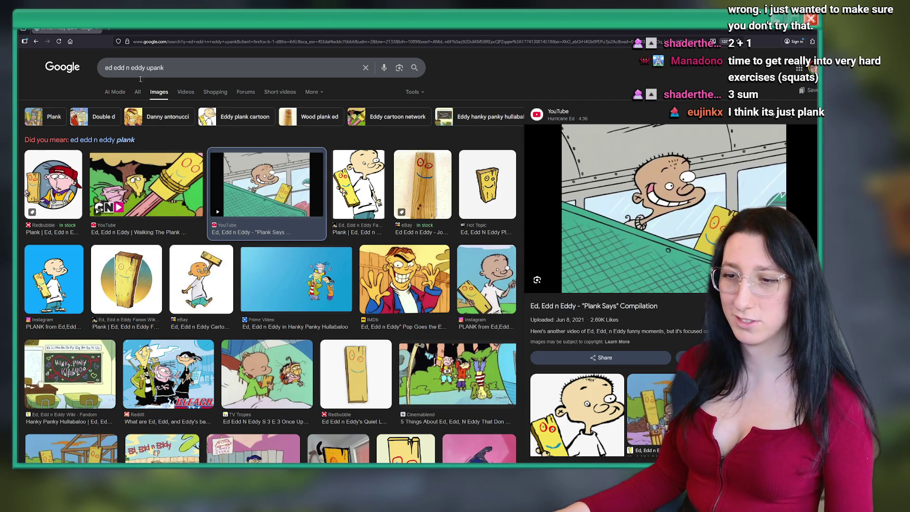
key("alt+Tab")
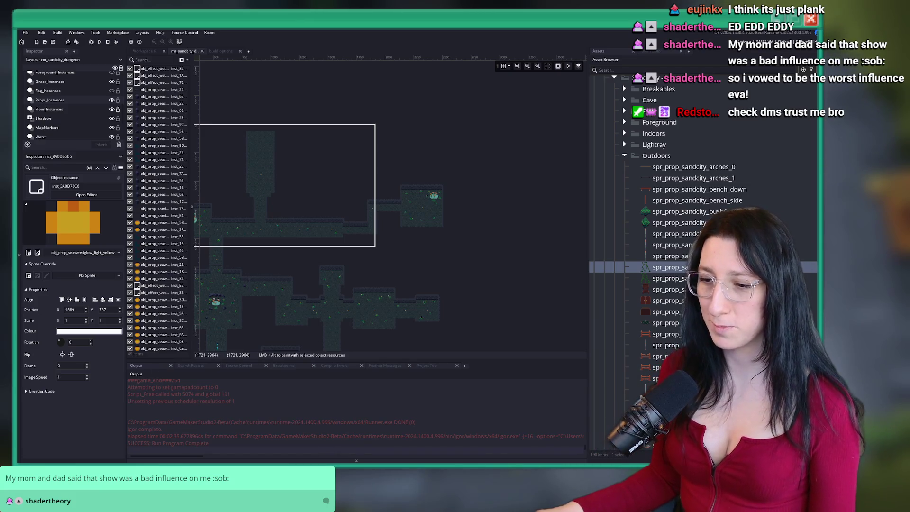
Launch Discord, view the direct-message plank photo full size, then hide Discord
key("super")
type("d")
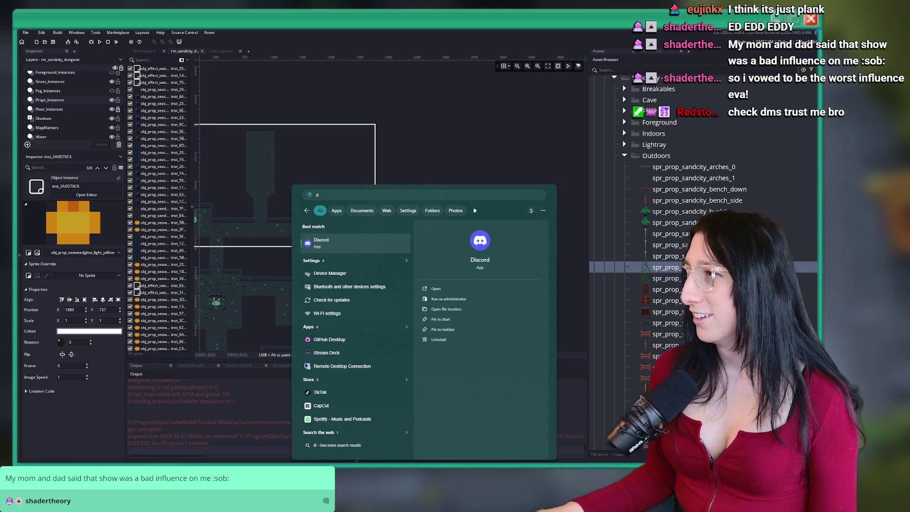
left_click(325, 242)
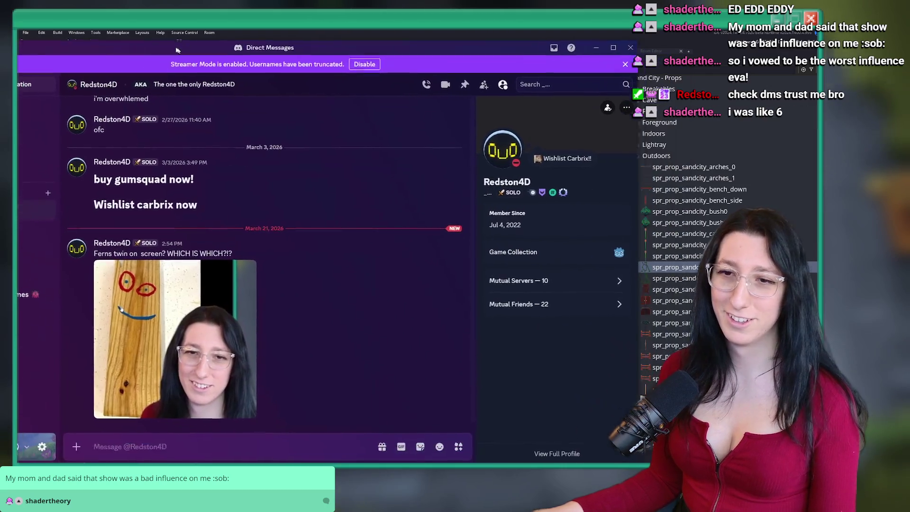
left_click_drag(176, 50, 149, 44)
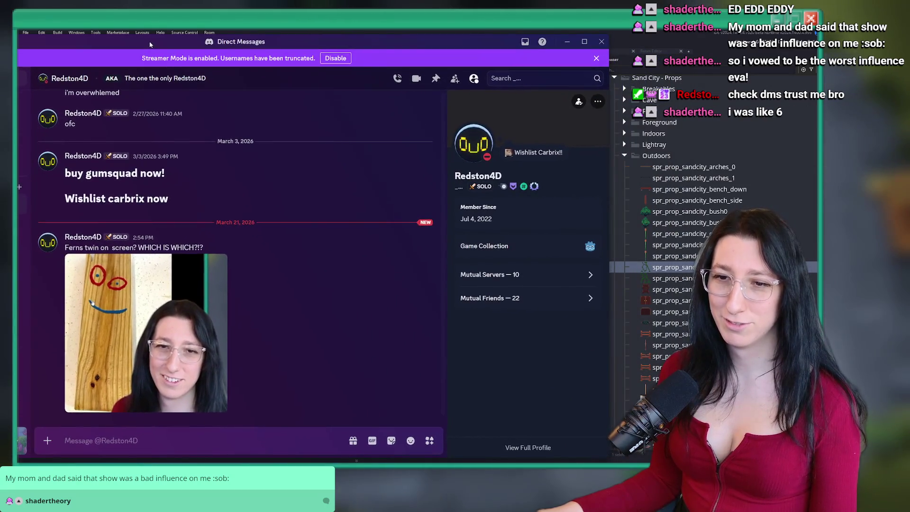
left_click(201, 360)
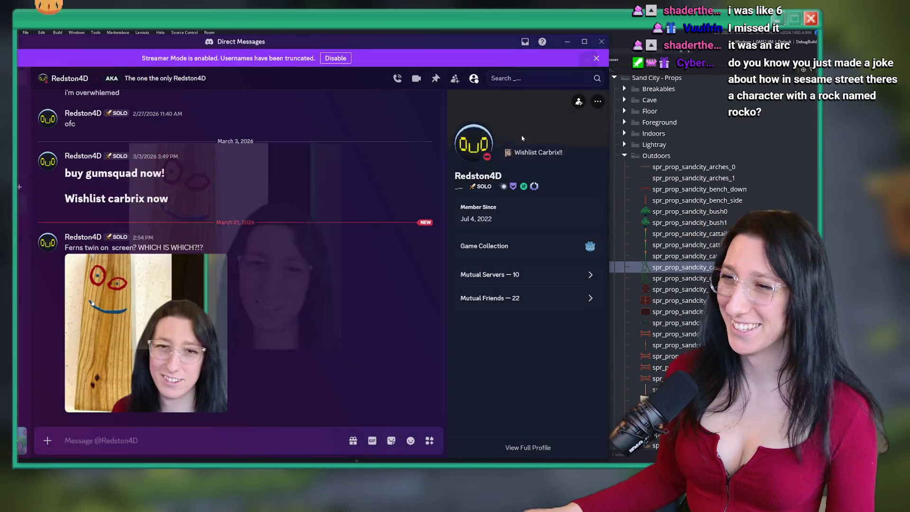
left_click(501, 42)
left_click(601, 42)
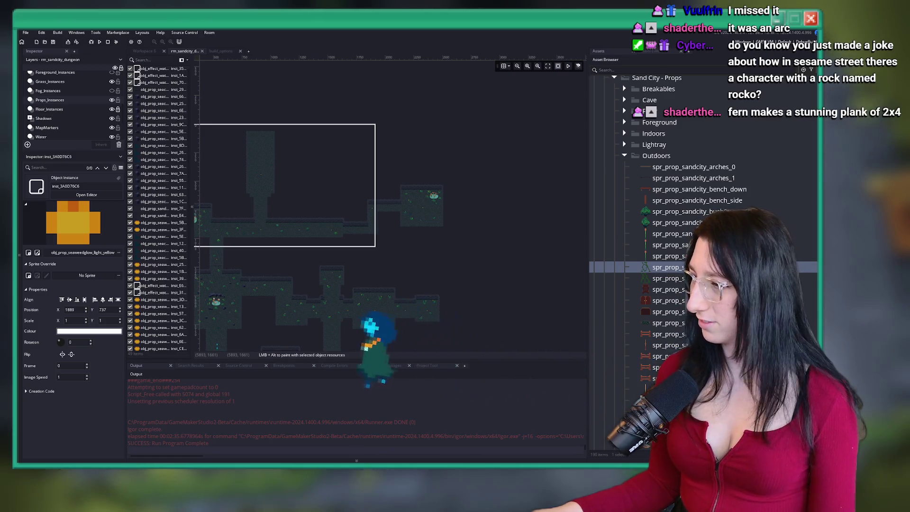
scroll(353, 196, "up", 5)
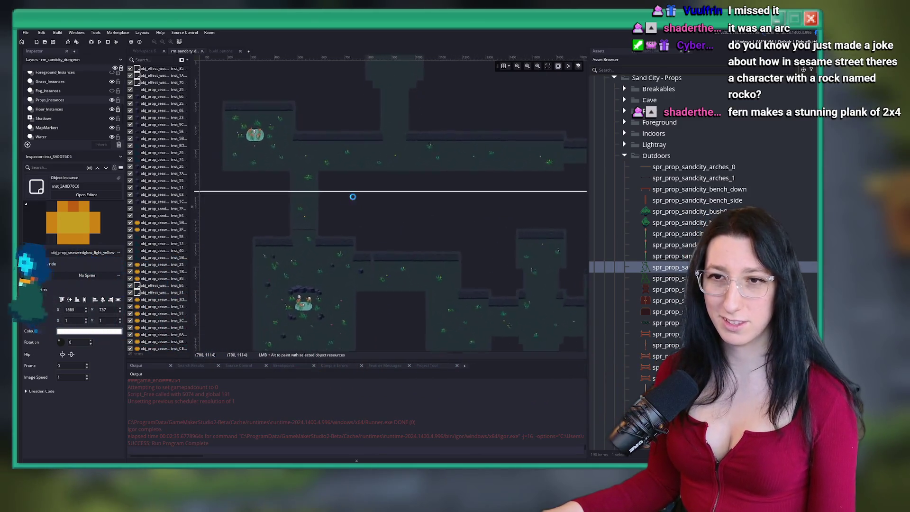
scroll(352, 196, "up", 2)
key("super")
type("d")
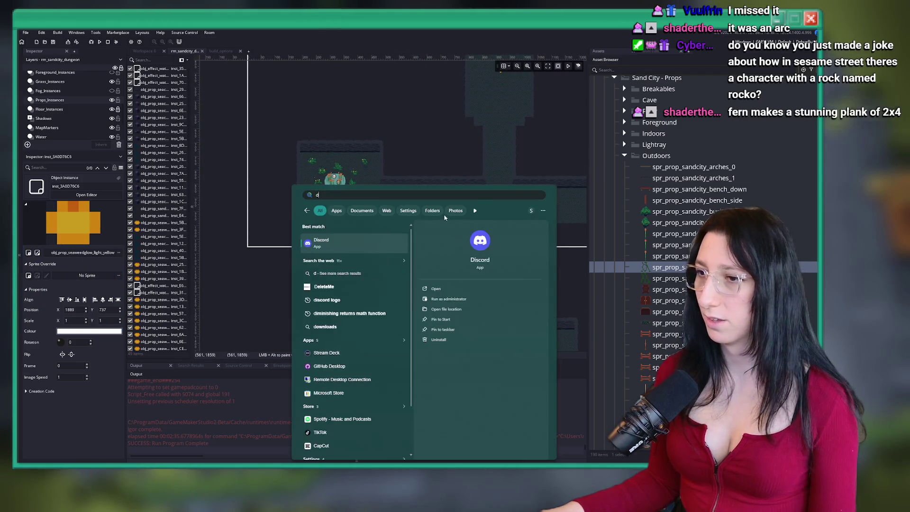
left_click(376, 242)
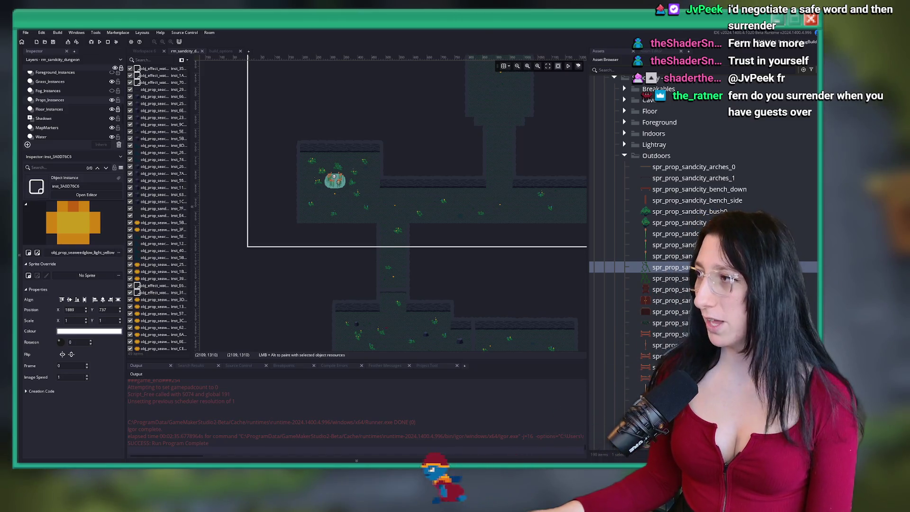
mouse_move(446, 438)
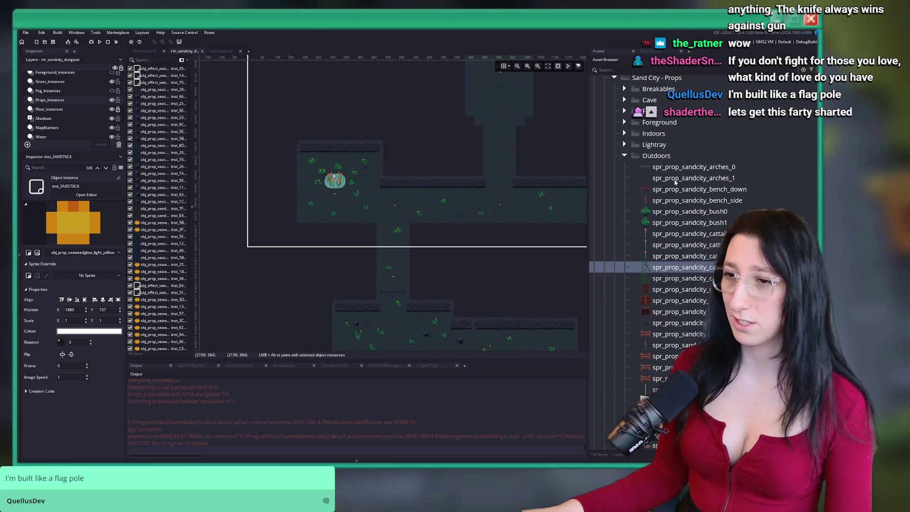
Make the Props layer the one being edited
scroll(445, 183, "up", 3)
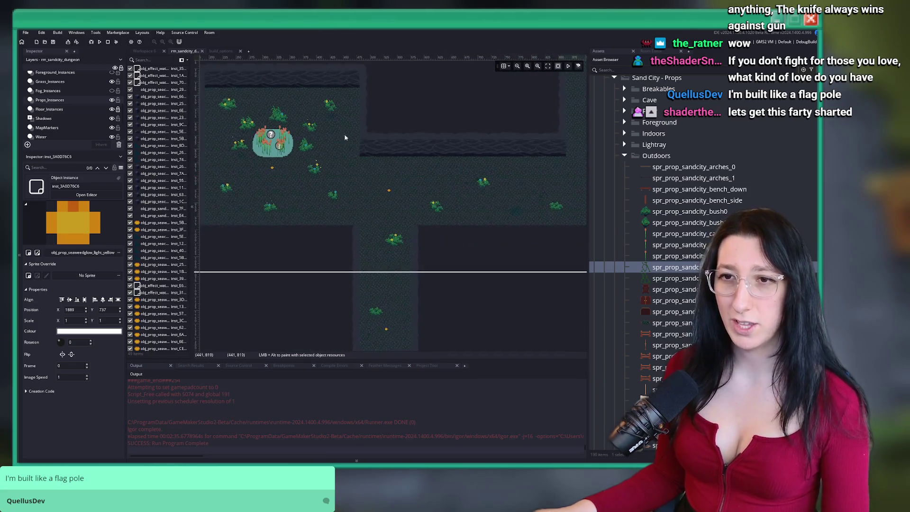
scroll(353, 140, "down", 5)
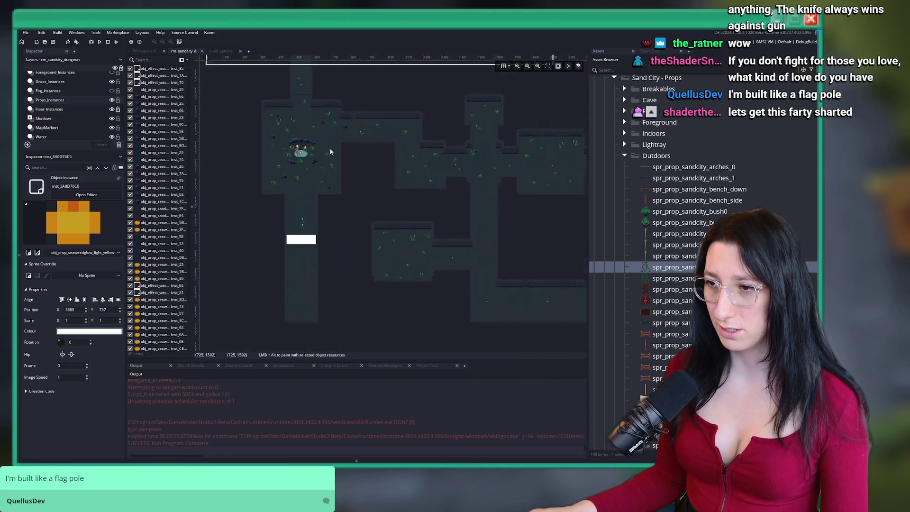
scroll(425, 178, "up", 2)
scroll(71, 109, "down", 2)
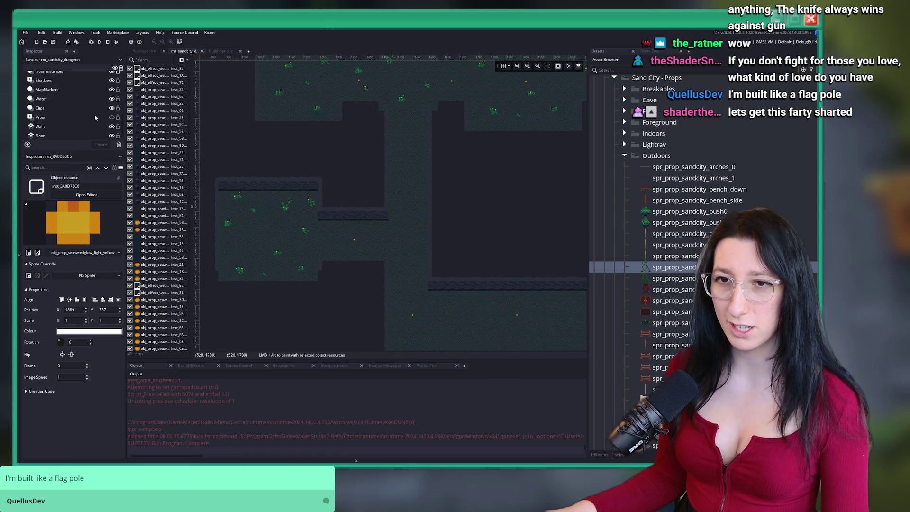
left_click(74, 117)
Marquee-select the six vine and grass props along the wall
scroll(326, 175, "down", 2)
scroll(342, 202, "up", 2)
scroll(342, 203, "up", 1)
left_click_drag(358, 206, 284, 132)
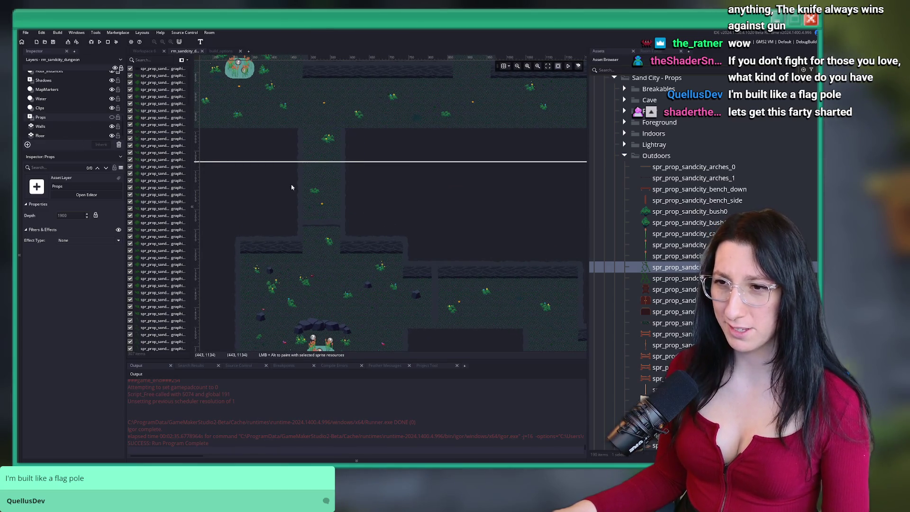
scroll(290, 187, "up", 1)
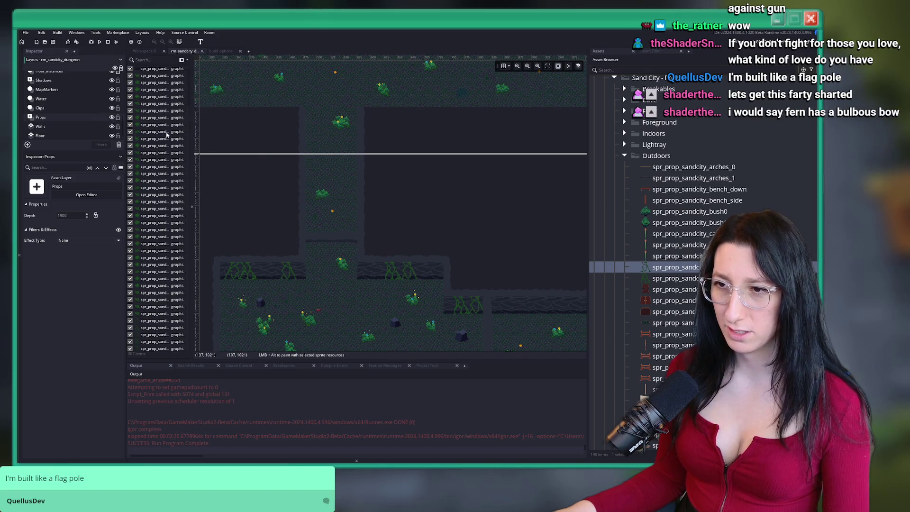
left_click_drag(273, 115, 395, 214)
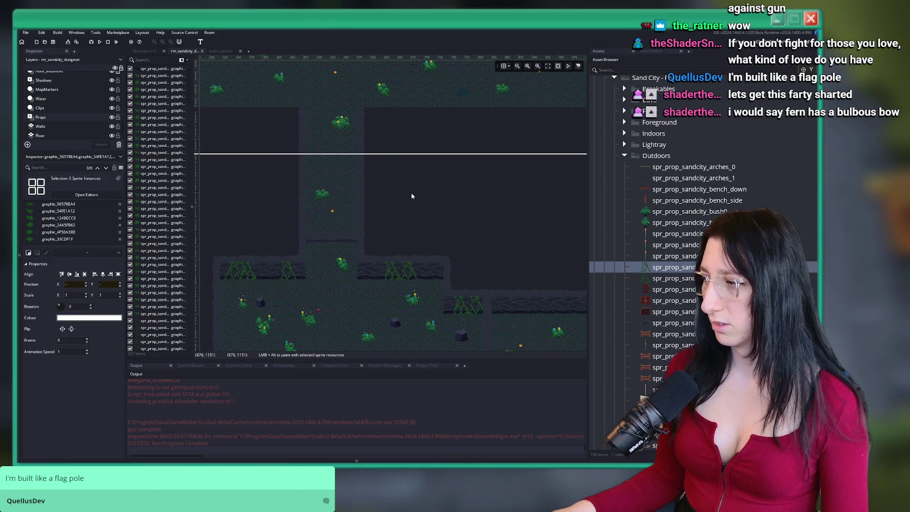
scroll(411, 192, "down", 1)
scroll(415, 188, "down", 1)
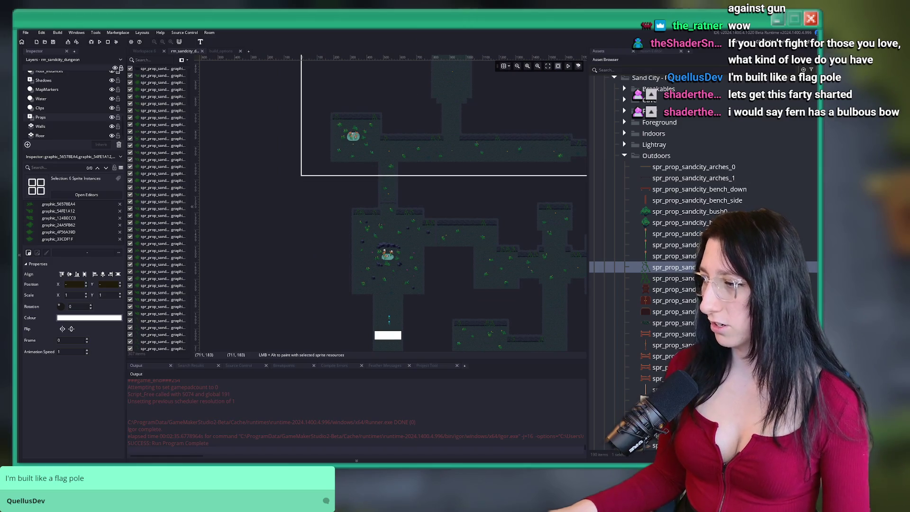
Pan toward the lower-right rooms and switch editing to the Grass_Instances layer
left_click_drag(525, 191, 389, 136)
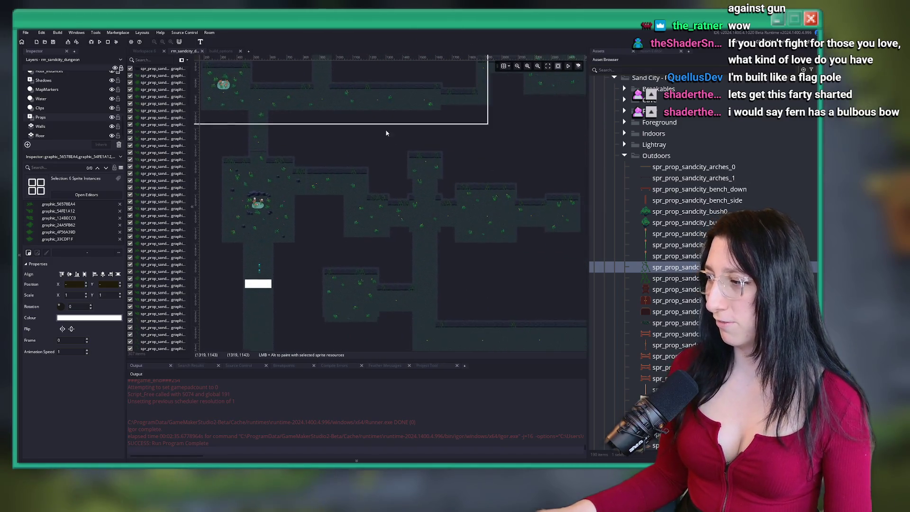
mouse_move(477, 229)
left_mouse_down()
mouse_move(355, 152)
mouse_move(305, 187)
mouse_move(420, 213)
left_mouse_up()
scroll(304, 187, "up", 4)
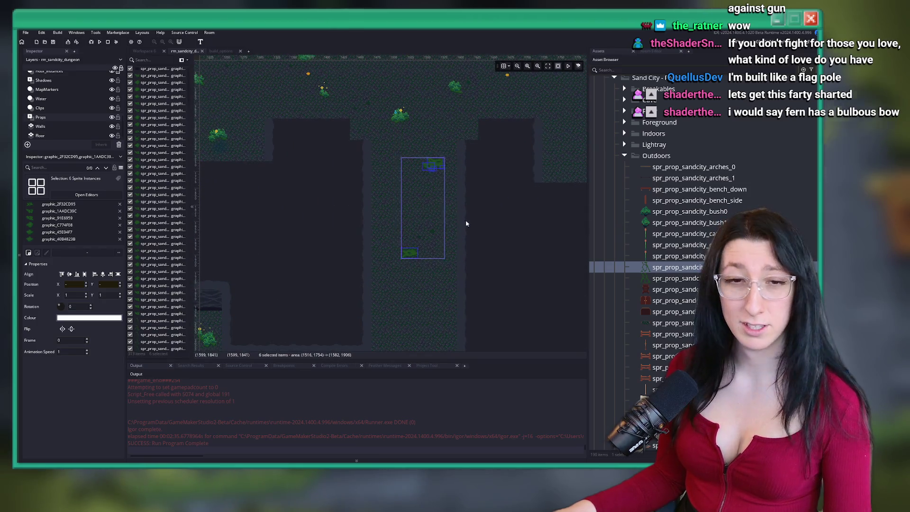
scroll(457, 218, "down", 4)
scroll(401, 171, "up", 5)
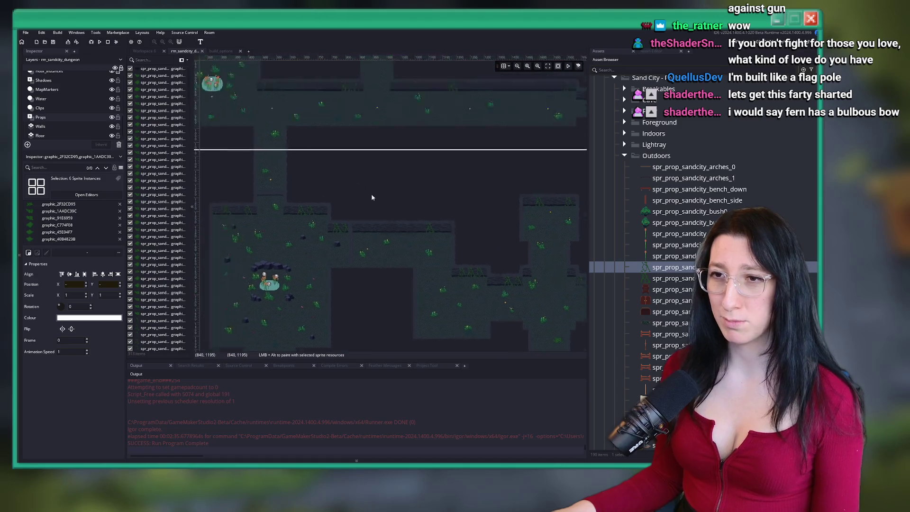
scroll(50, 101, "up", 2)
left_click(66, 81)
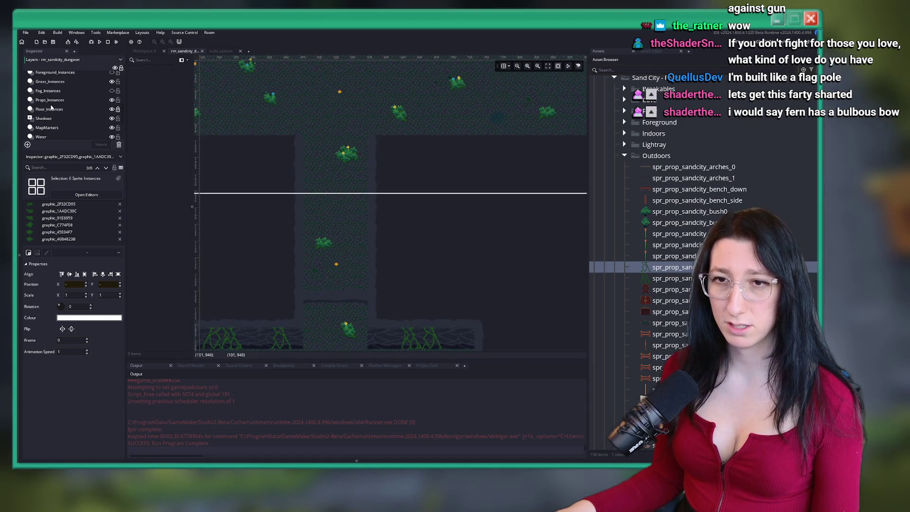
Select a cluster of 16 grass props, paste a copy and drop it onto another floor area
left_click_drag(302, 166, 369, 254)
scroll(414, 245, "down", 4)
scroll(414, 245, "down", 3)
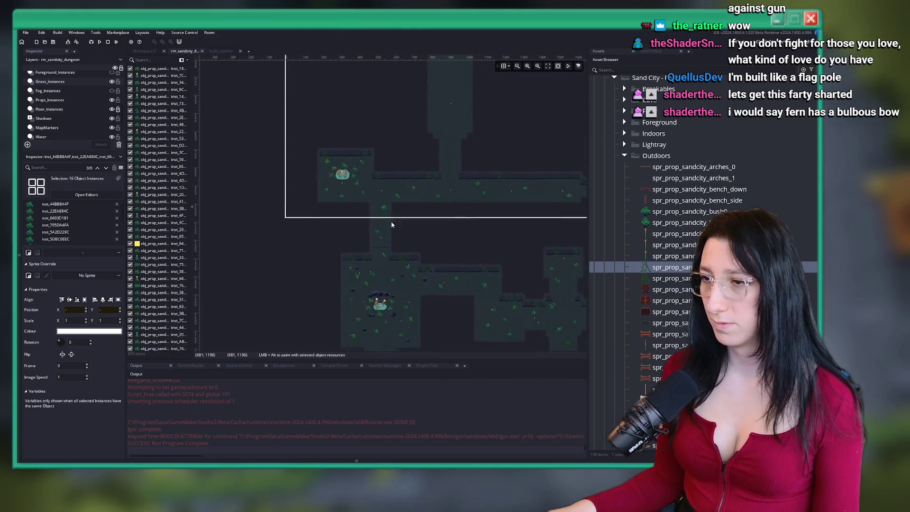
scroll(407, 234, "up", 6)
scroll(407, 234, "up", 3)
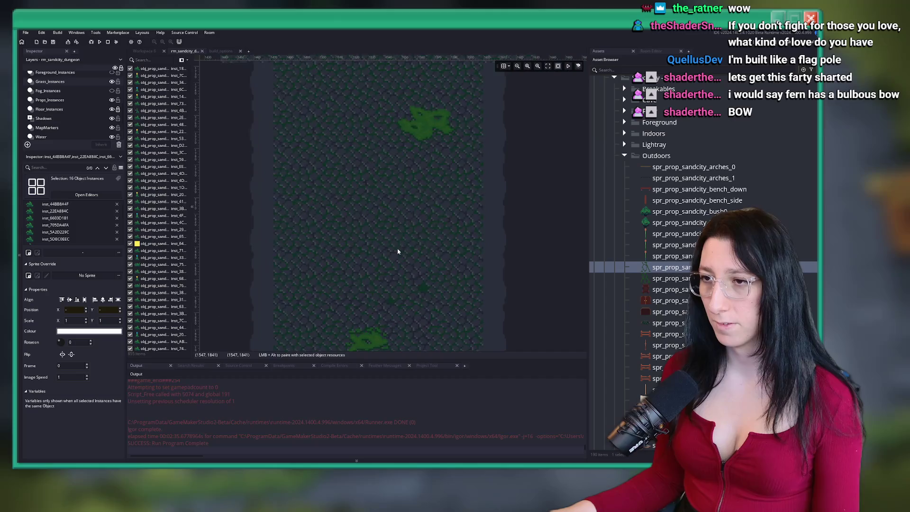
key("ctrl+v")
left_click(479, 262)
Pan across the dungeon map to survey the grass-covered cave floors
scroll(451, 183, "down", 2)
scroll(456, 192, "up", 1)
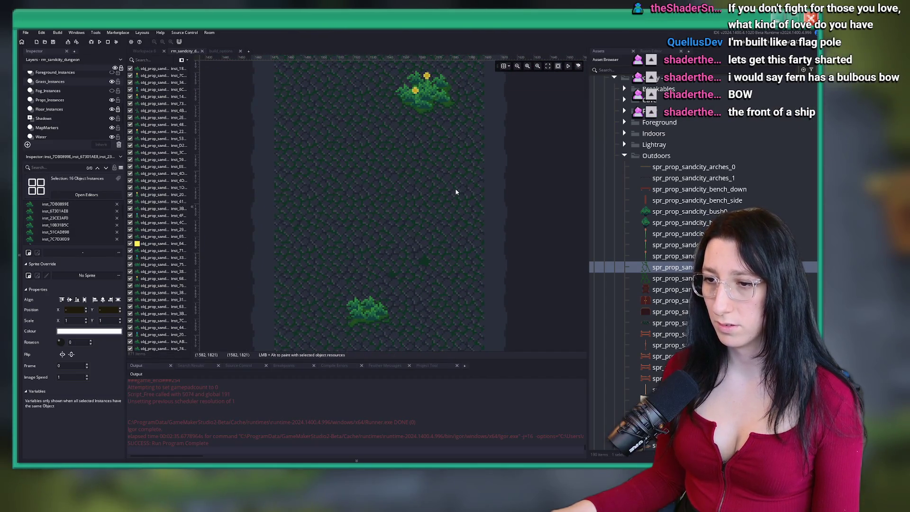
scroll(404, 246, "up", 2)
scroll(414, 220, "up", 2)
scroll(415, 219, "down", 5)
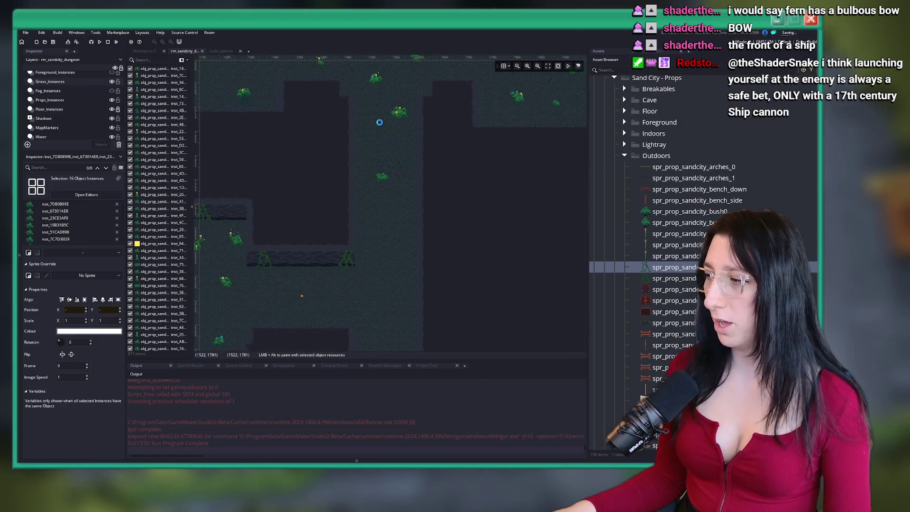
scroll(404, 197, "down", 3)
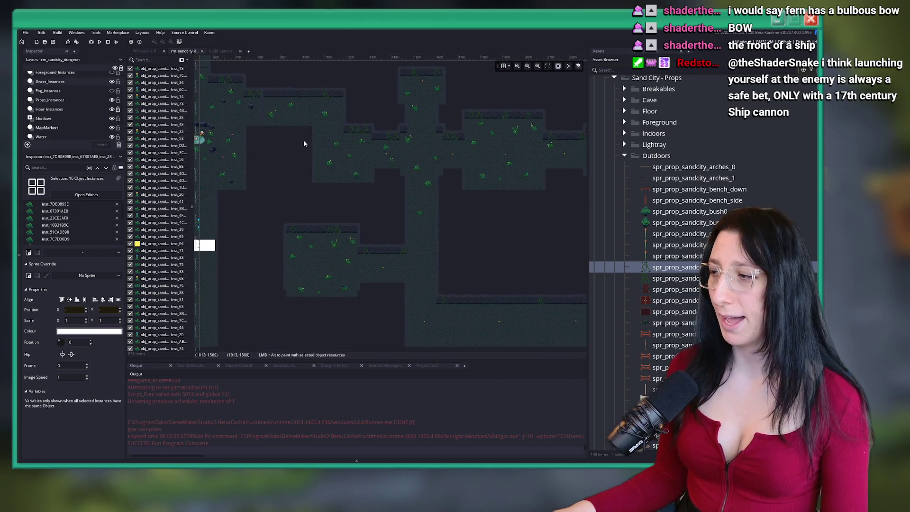
left_click_drag(307, 141, 458, 255)
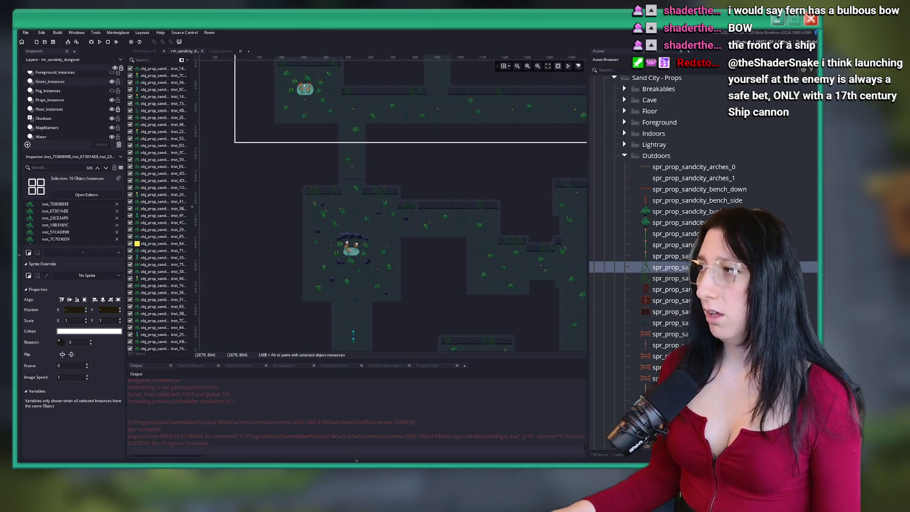
mouse_move(351, 121)
left_mouse_down()
mouse_move(406, 250)
mouse_move(420, 254)
left_mouse_up()
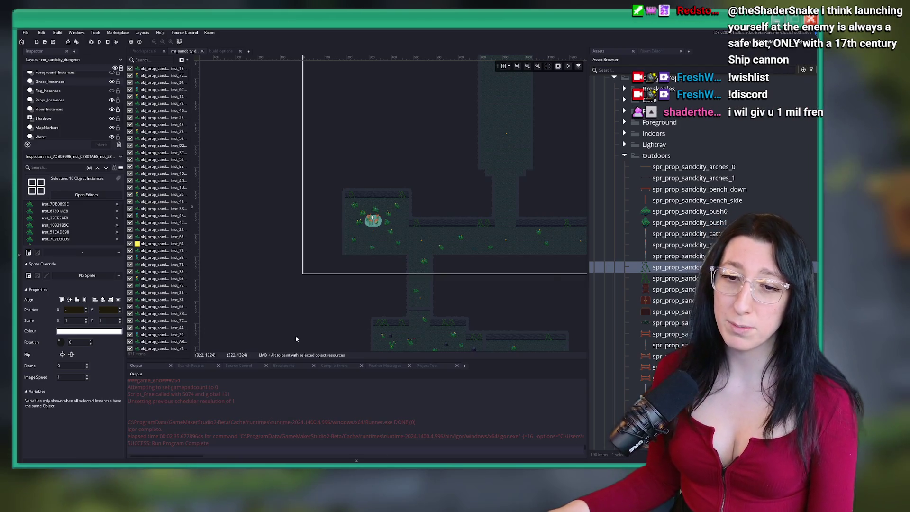
Open the Windows Start menu
key("super")
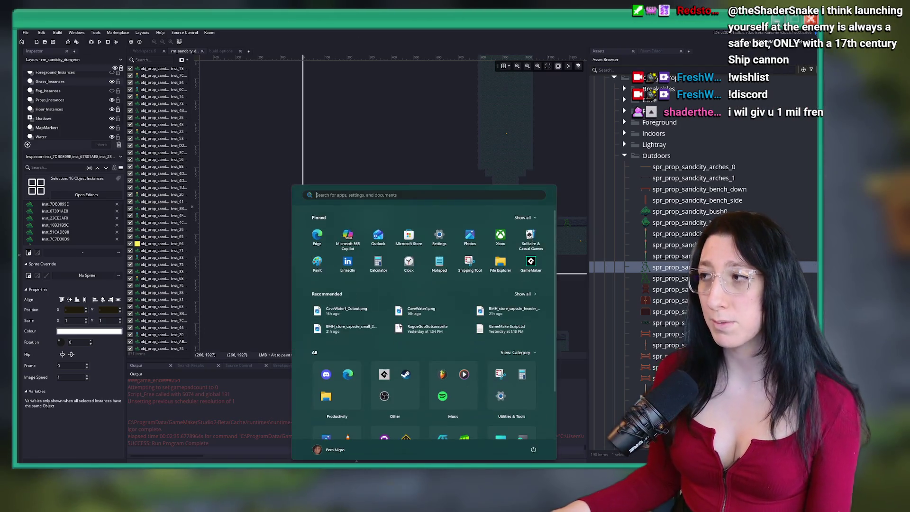
Launch Discord, open the community server's #chat channel, then minimise Discord
type("d")
key("Return")
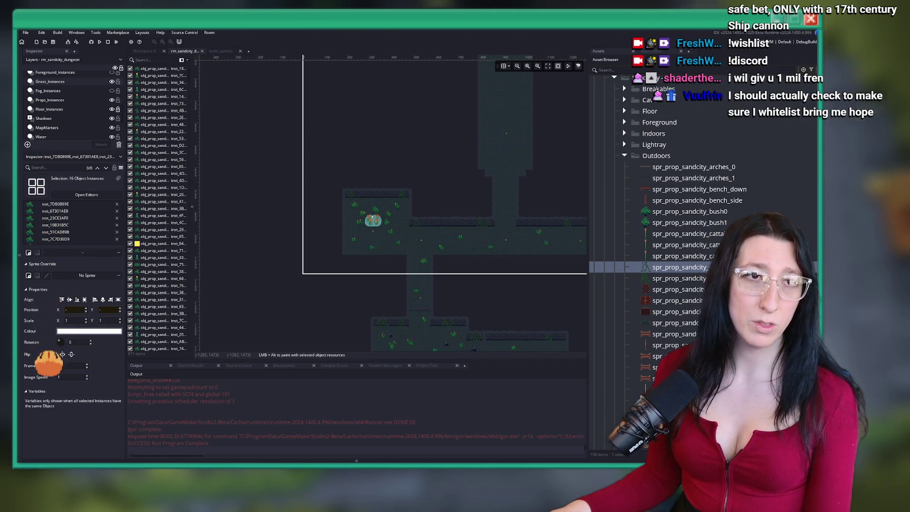
scroll(173, 169, "down", 10)
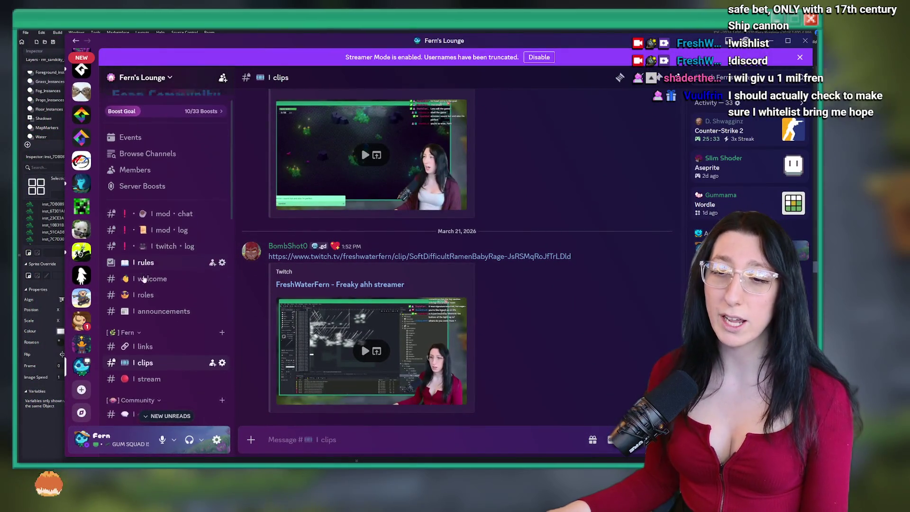
mouse_move(176, 172)
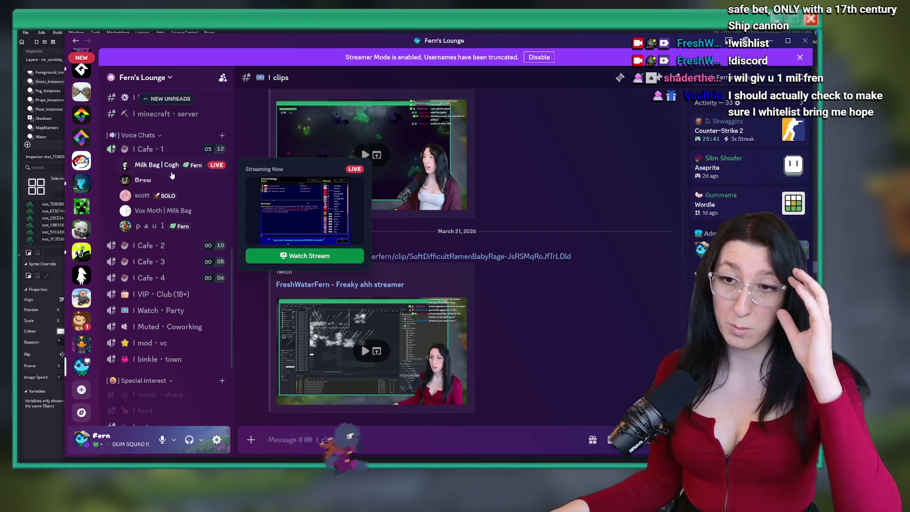
scroll(170, 213, "up", 3)
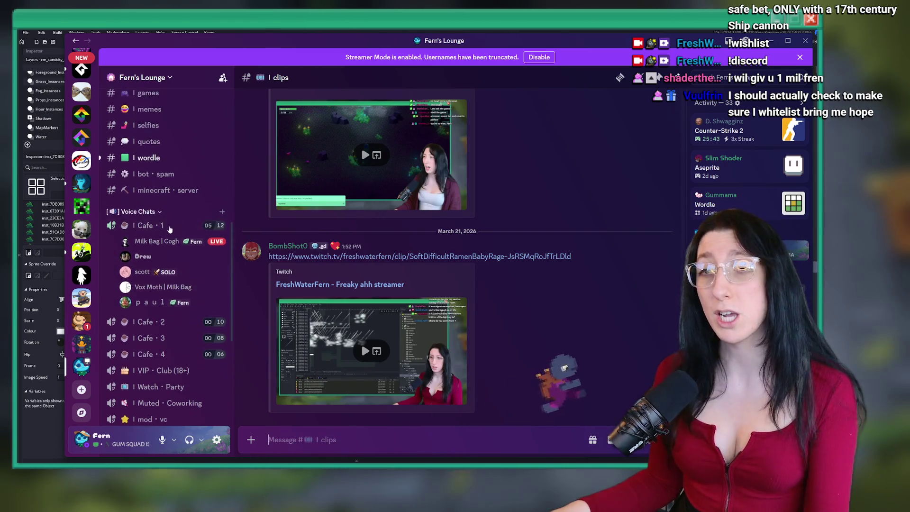
scroll(171, 277, "up", 3)
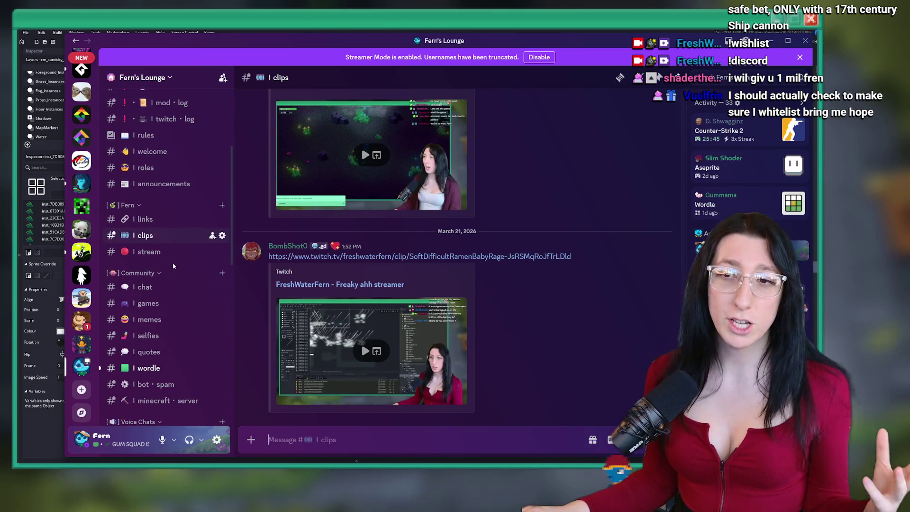
scroll(152, 185, "down", 3)
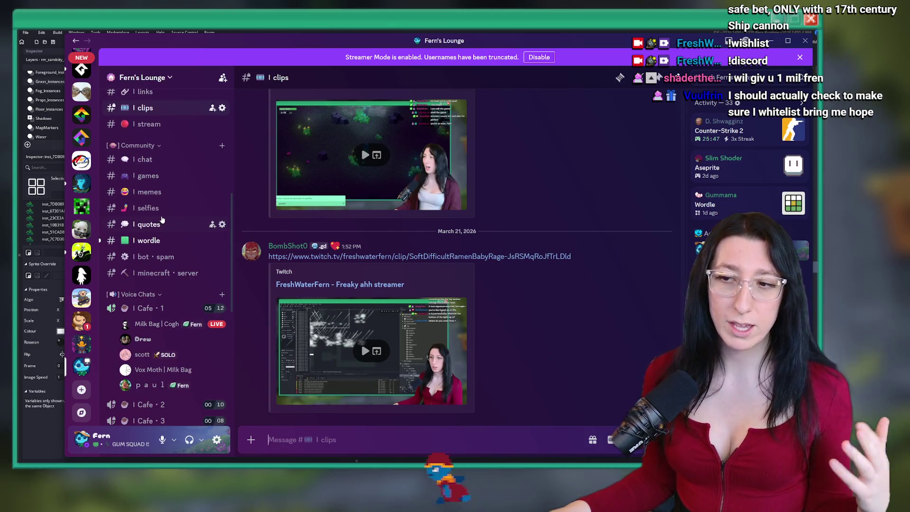
left_click(143, 160)
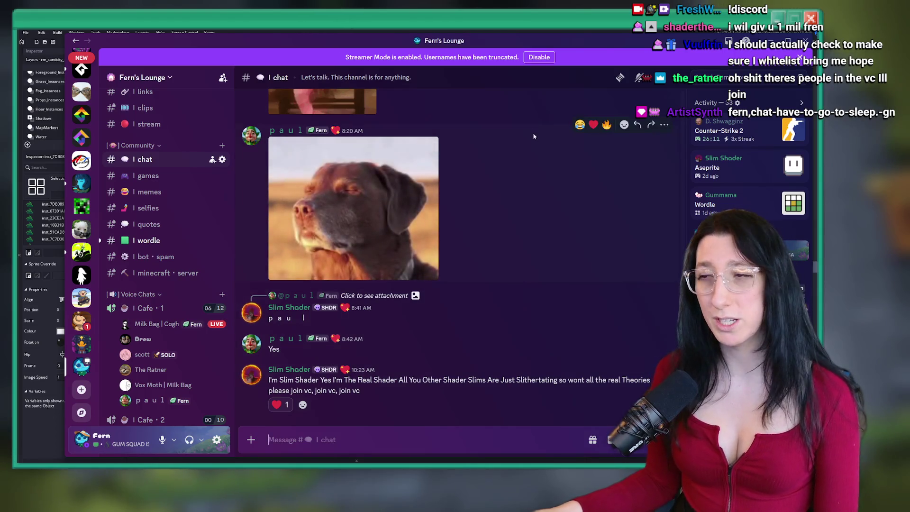
left_click(788, 41)
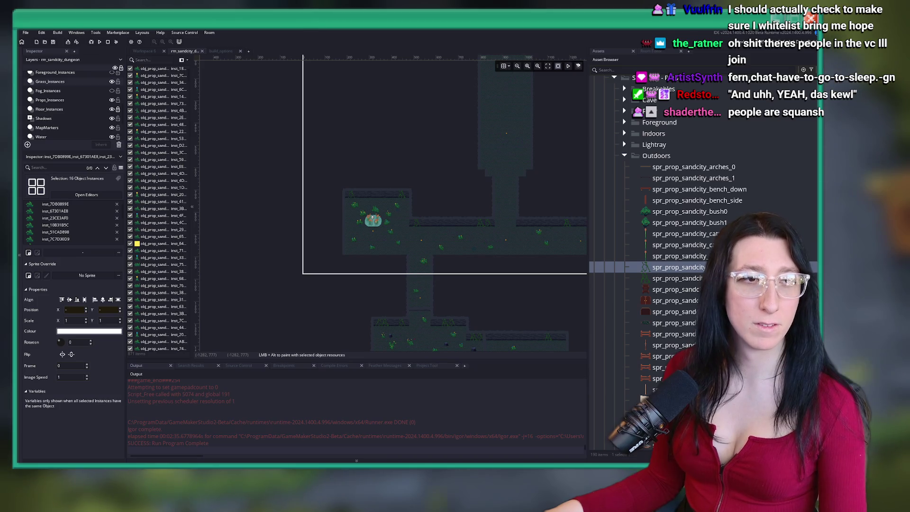
mouse_move(339, 279)
left_mouse_down()
mouse_move(356, 192)
mouse_move(372, 251)
mouse_move(426, 200)
left_mouse_up()
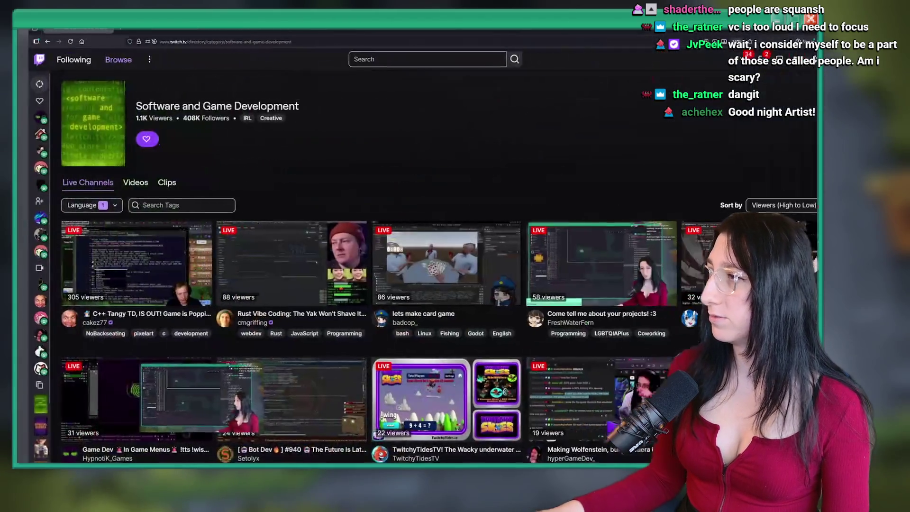
Browse Twitch's Software and Game Development channels and open the 'lets make card game' stream
key("alt+Tab")
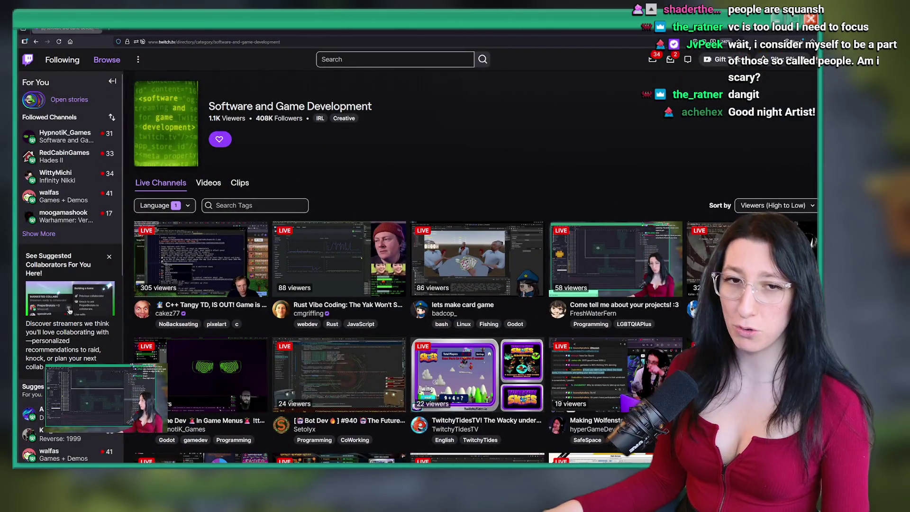
scroll(491, 176, "down", 3)
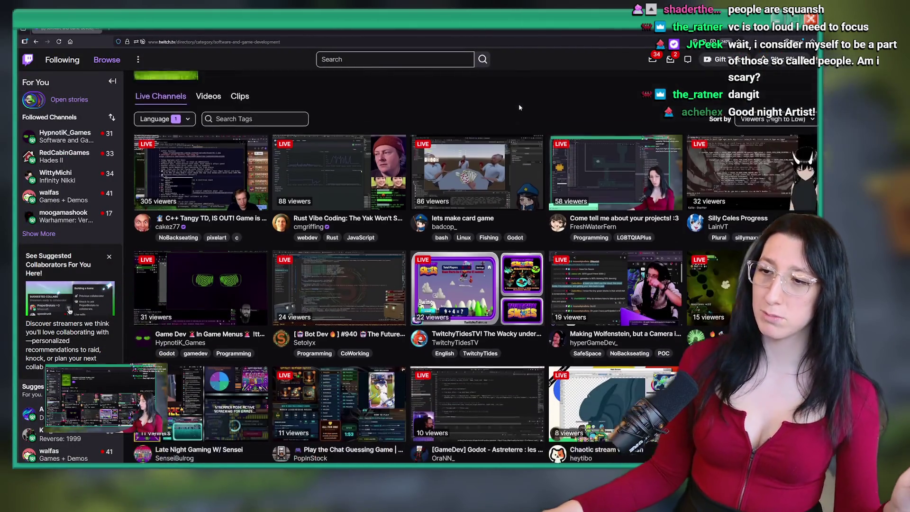
scroll(492, 175, "up", 2)
scroll(491, 175, "up", 1)
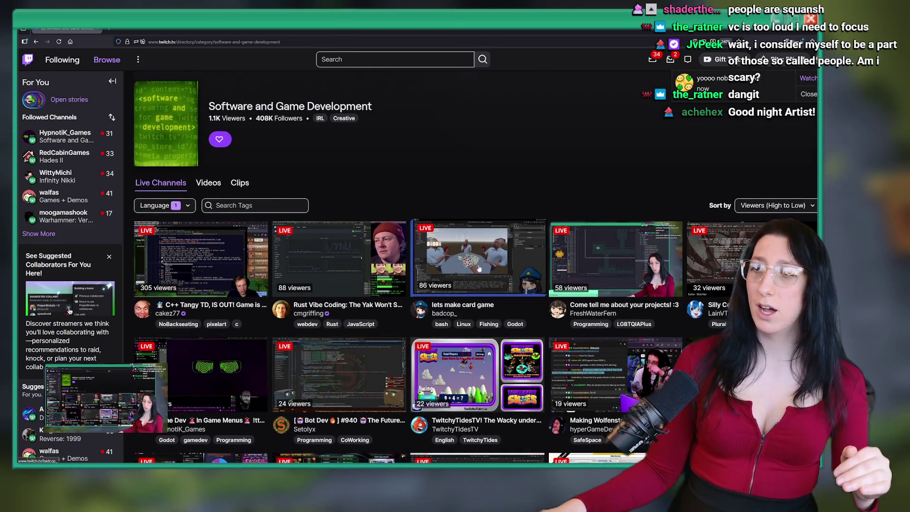
scroll(485, 206, "down", 1)
scroll(482, 256, "down", 1)
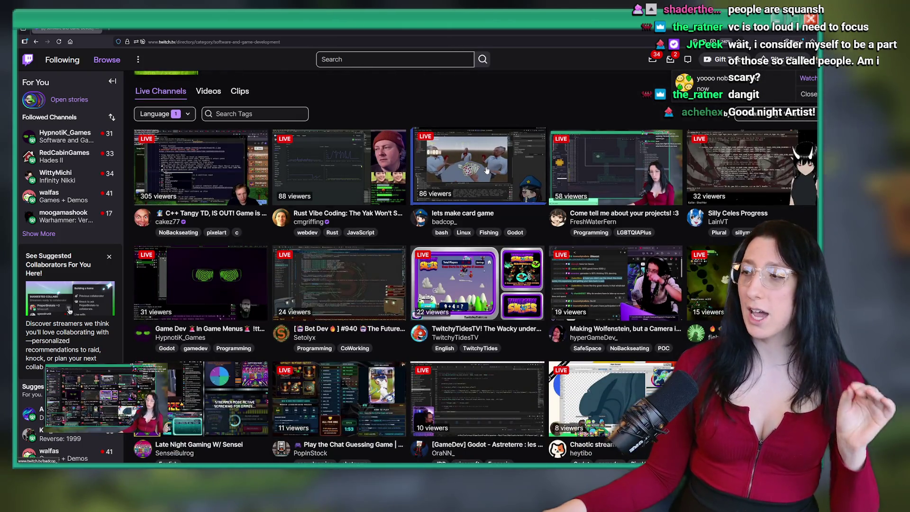
left_click(487, 170)
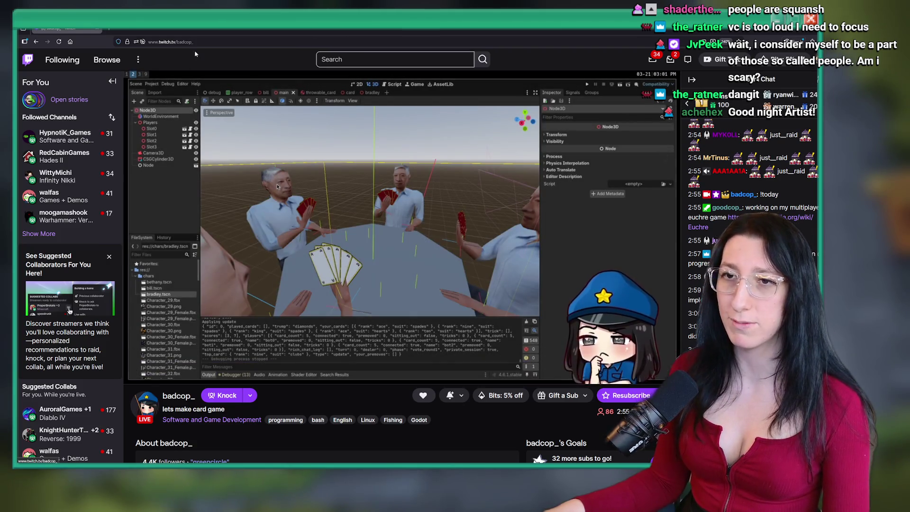
Copy the channel name of the live 'lets make card game' stream from the page address
double_click(181, 43)
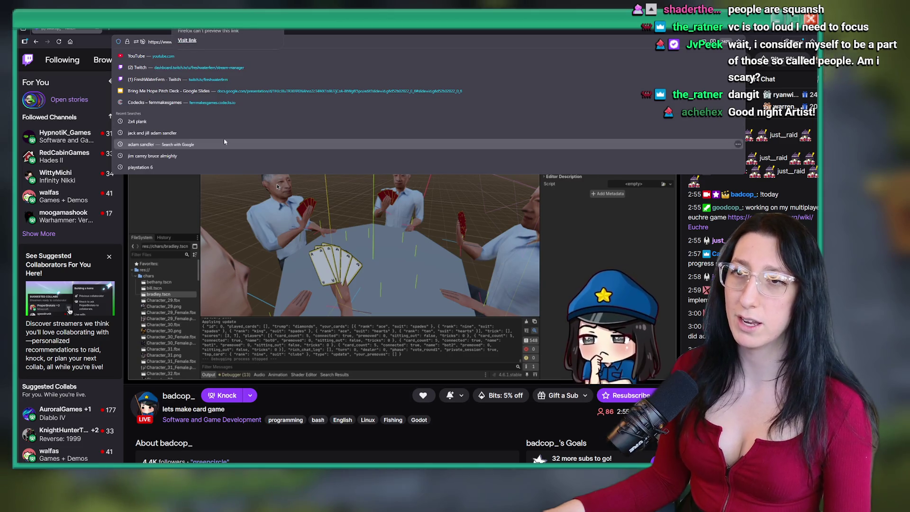
key("Escape")
right_click(216, 41)
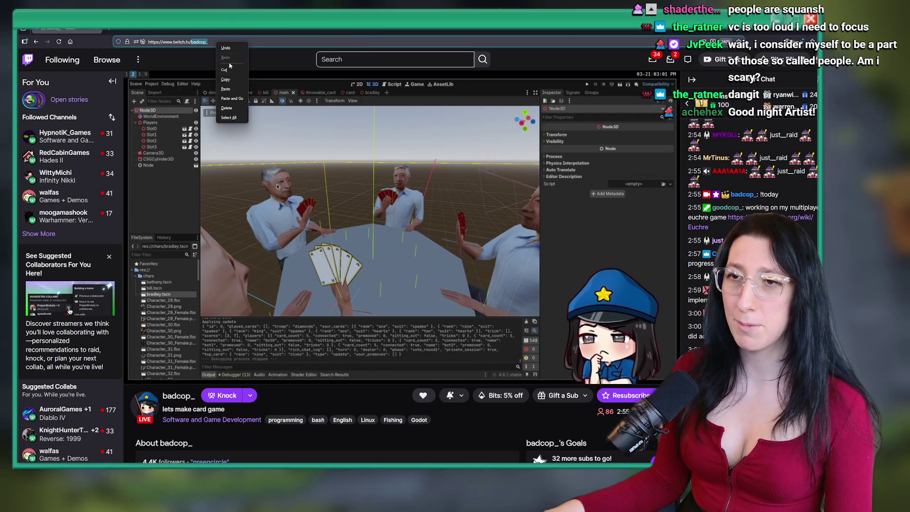
left_click(230, 63)
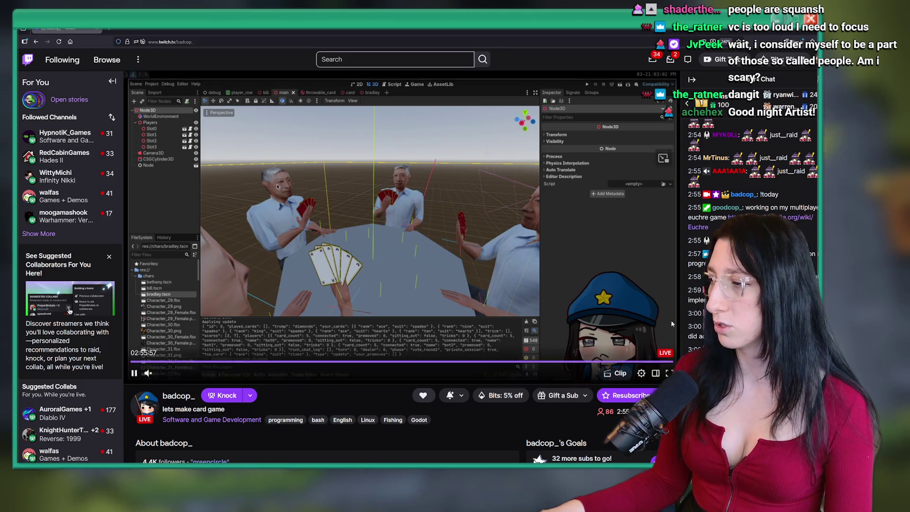